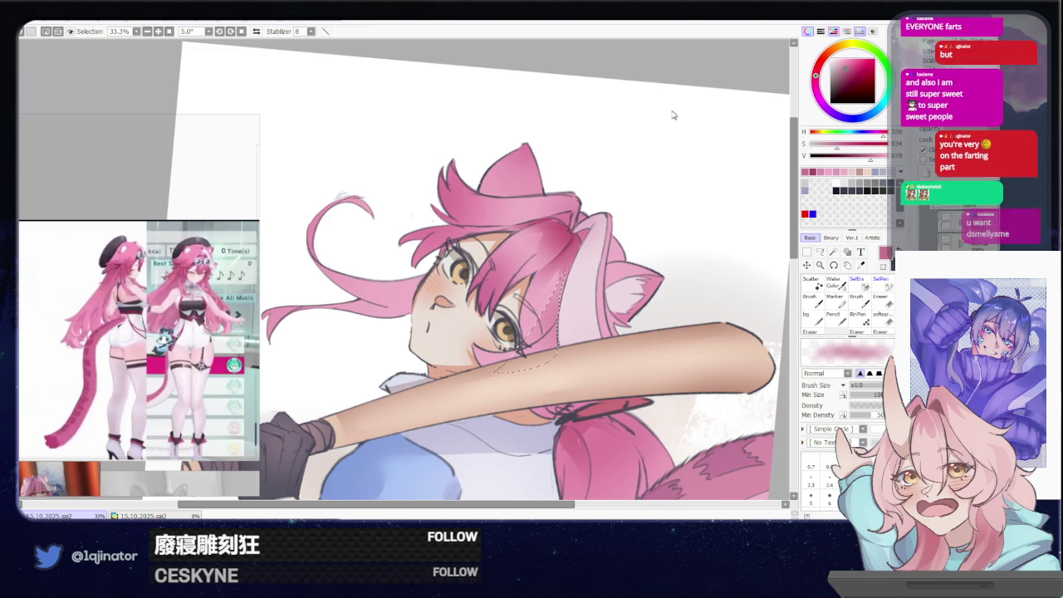
click(819, 250)
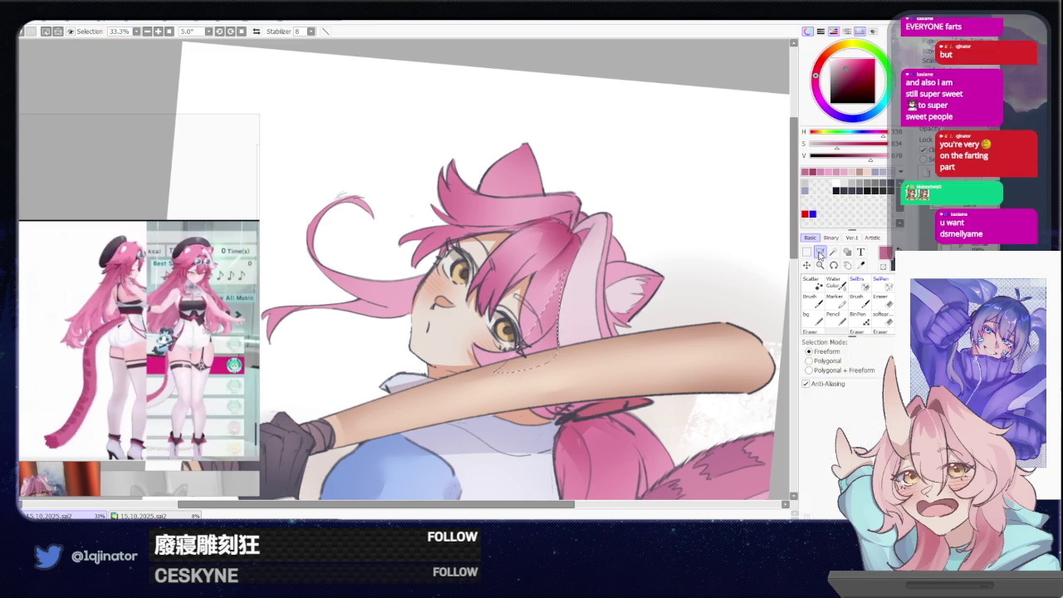
scroll(678, 318, down, 2)
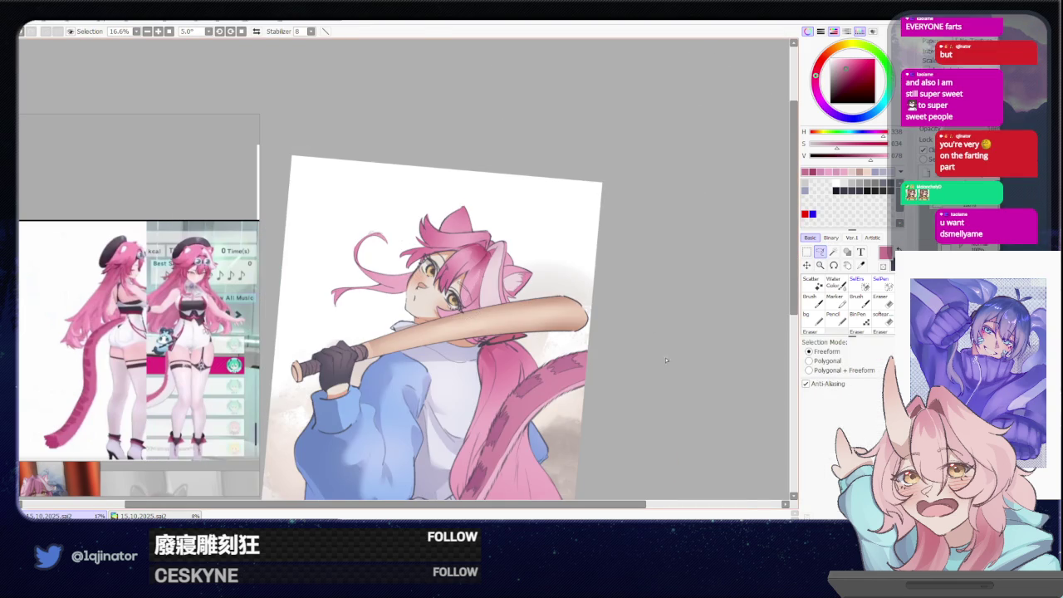
scroll(562, 275, up, 1)
scroll(562, 275, up, 2)
scroll(562, 274, down, 2)
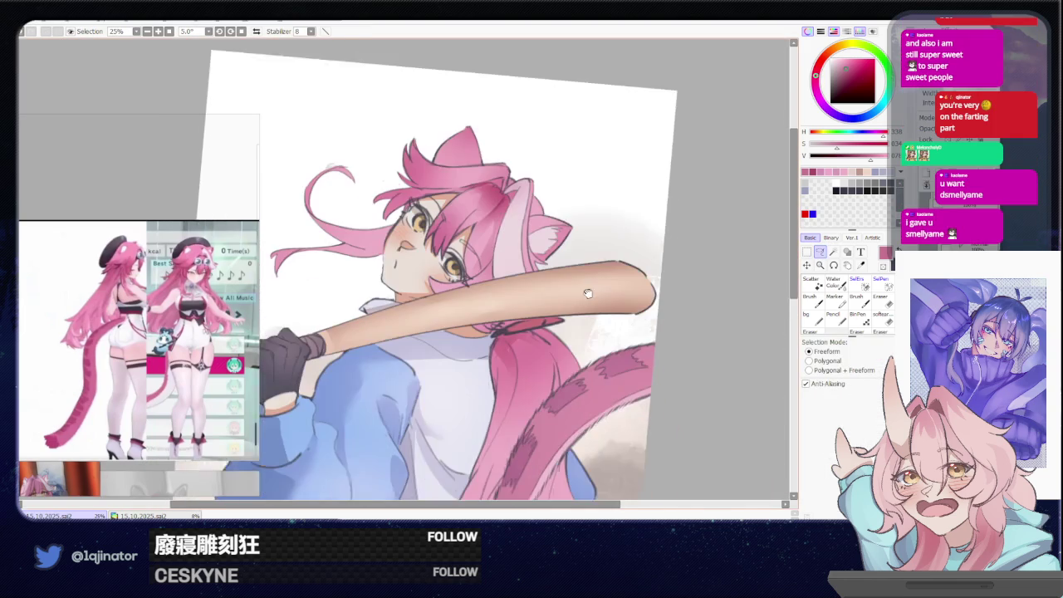
scroll(549, 325, up, 1)
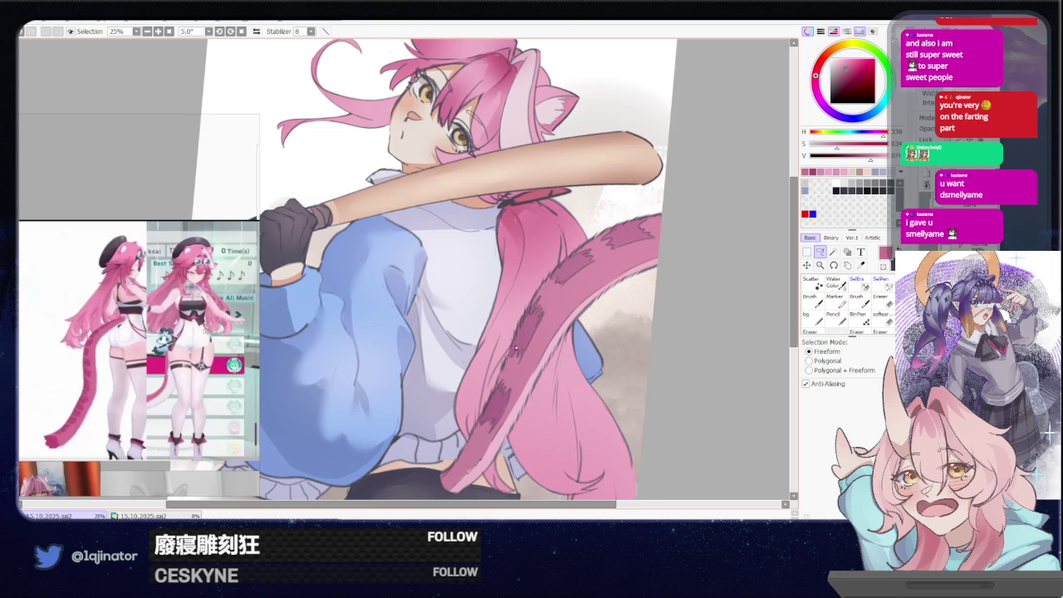
scroll(516, 349, down, 1)
drag(472, 387, 494, 379)
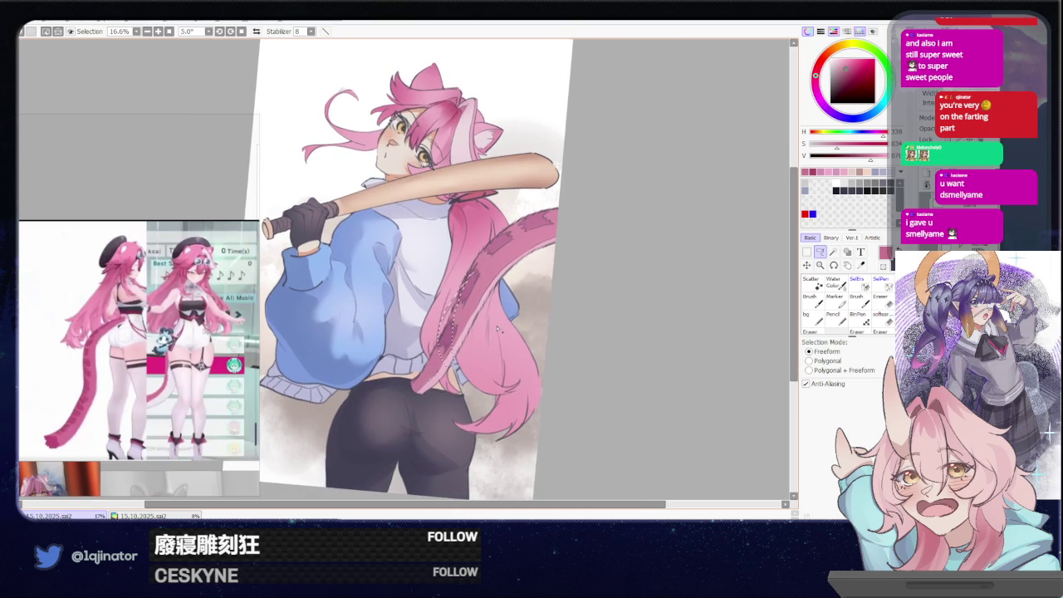
mouse_move(494, 379)
mouse_down()
mouse_move(504, 389)
mouse_move(465, 278)
mouse_up()
key(b)
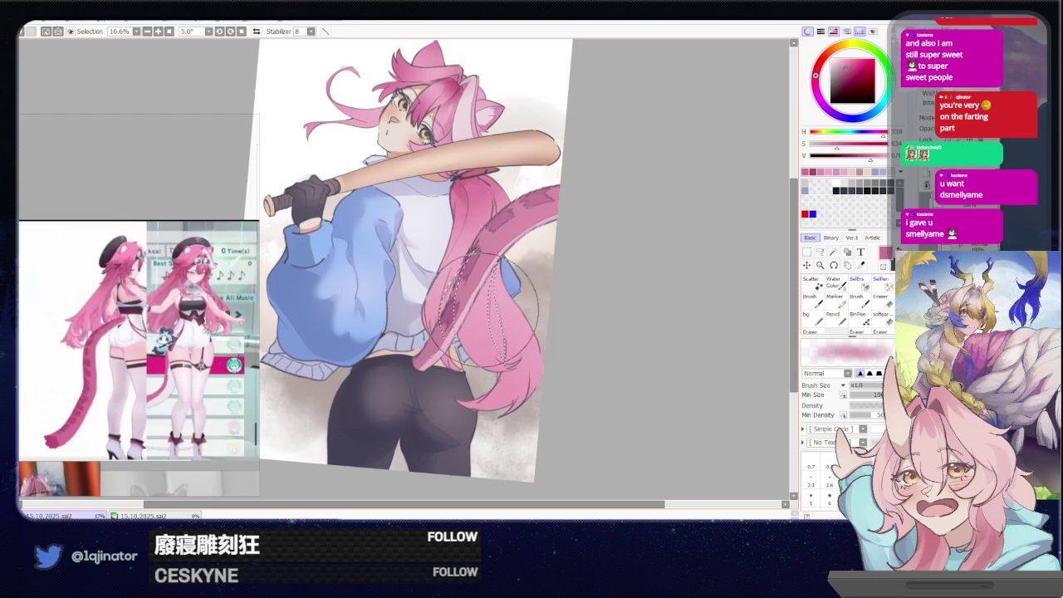
click(819, 252)
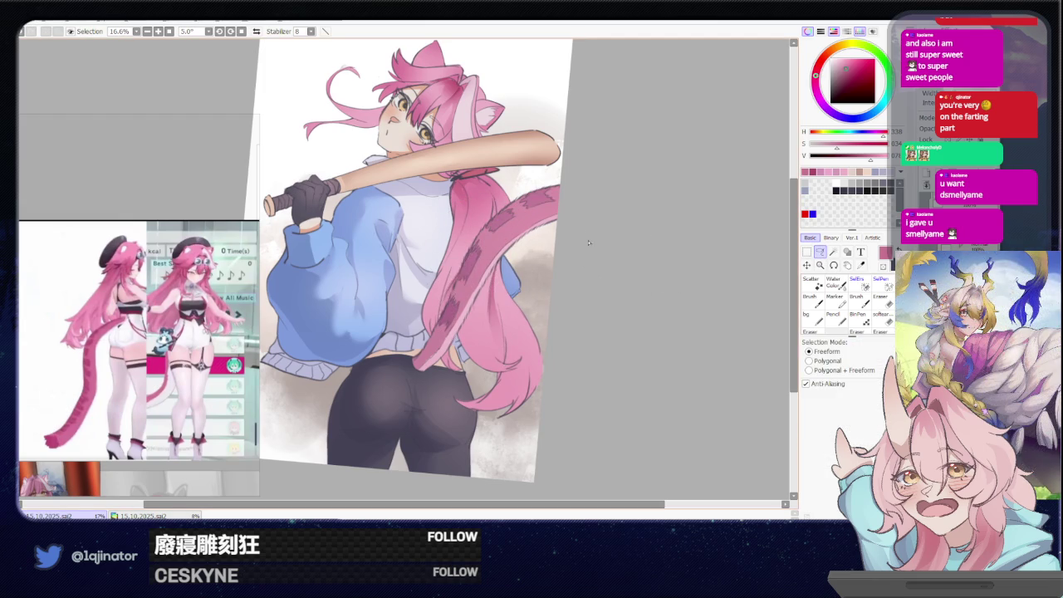
key(ctrl+d)
drag(508, 289, 493, 346)
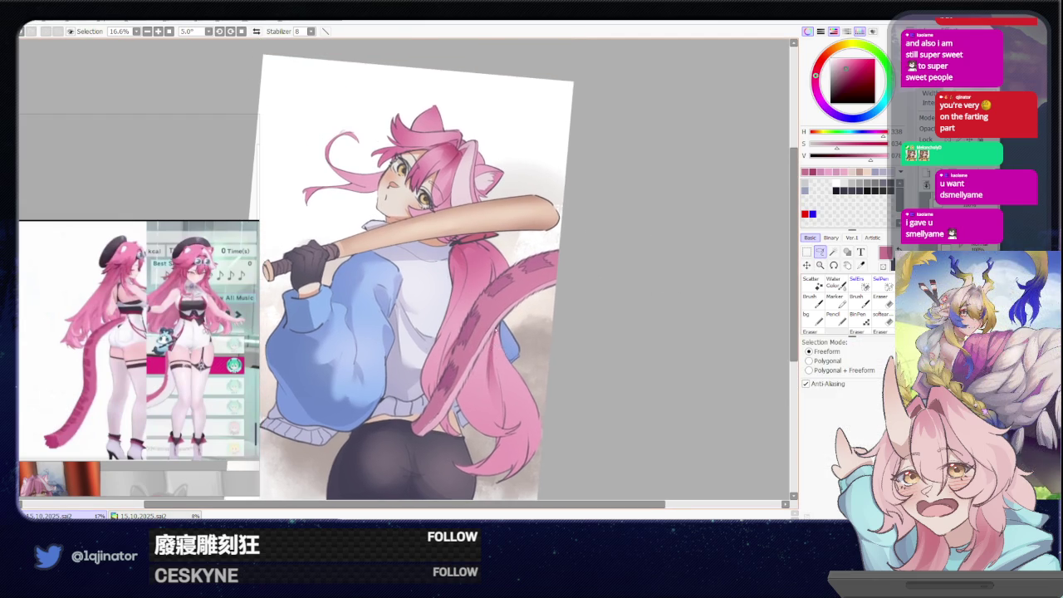
scroll(517, 277, up, 1)
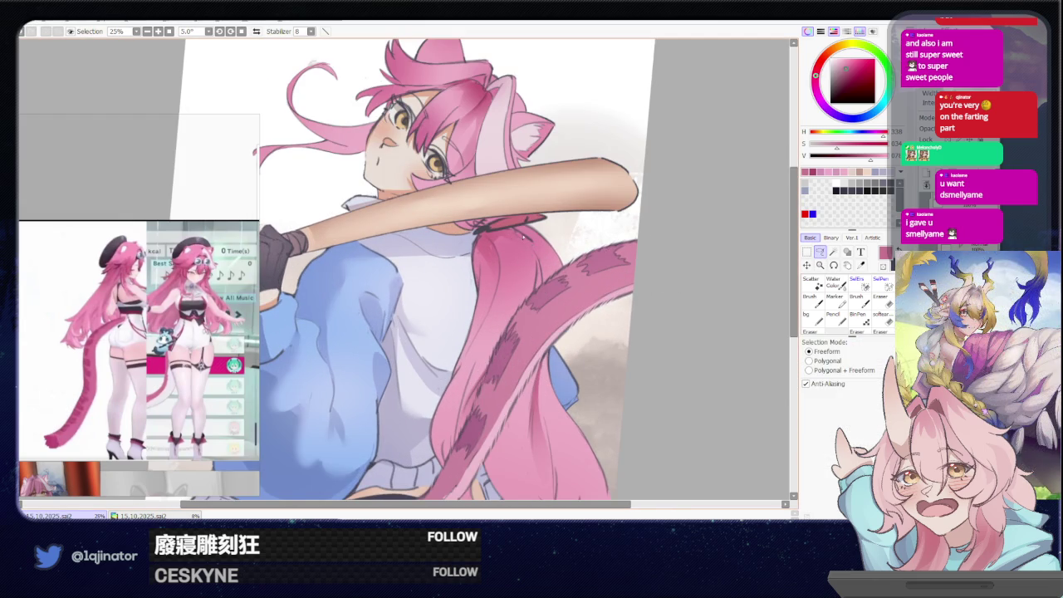
drag(527, 266, 491, 297)
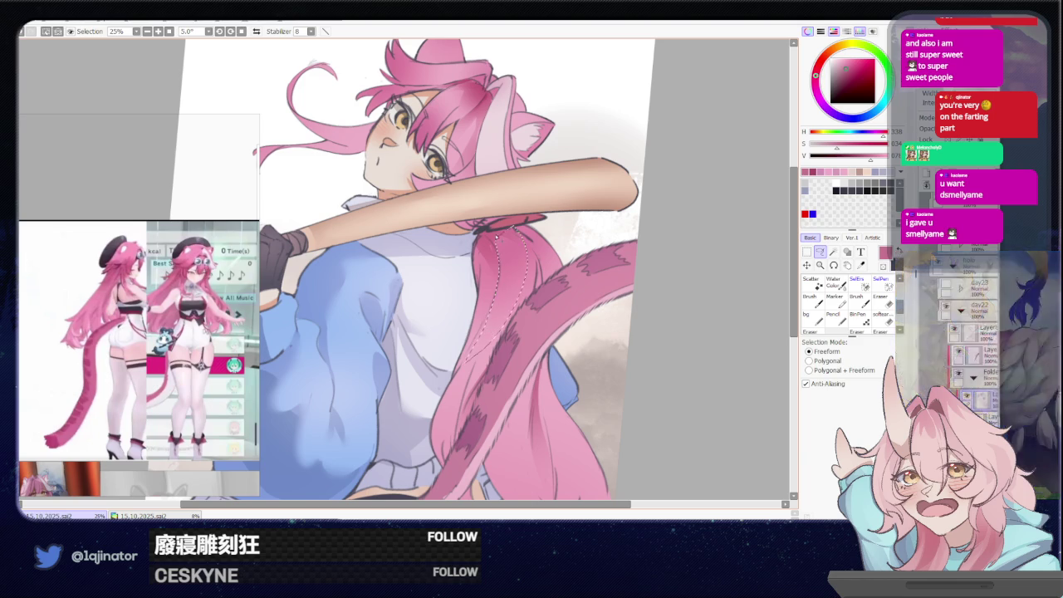
key(b)
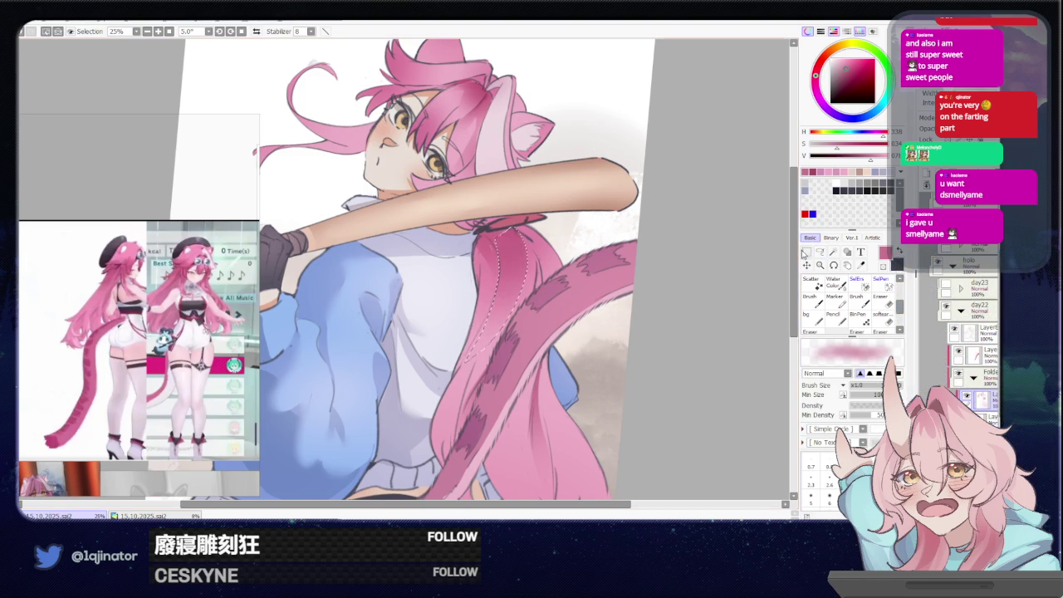
click(819, 251)
click(653, 242)
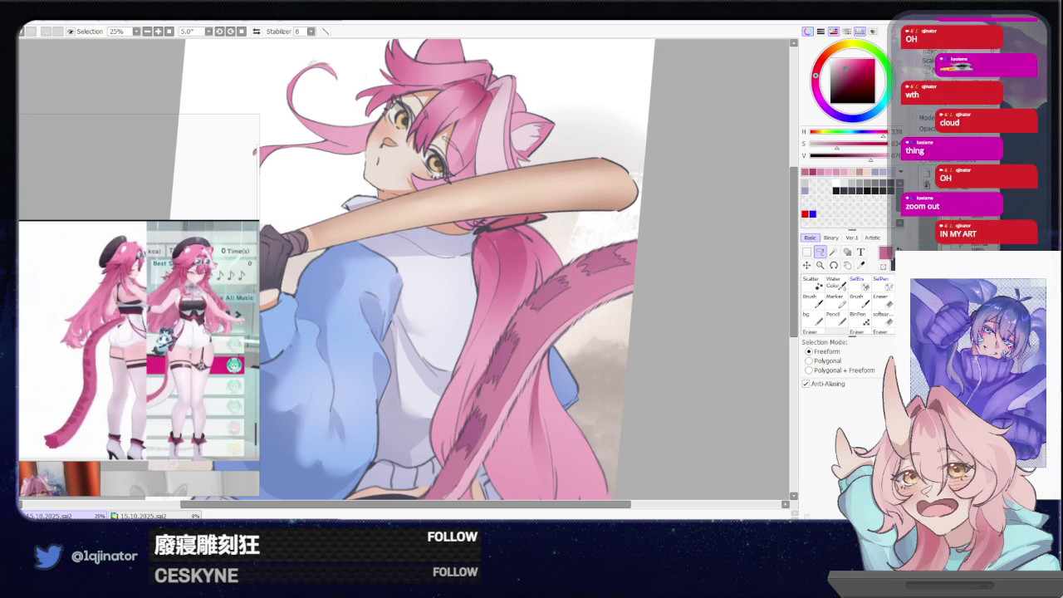
scroll(572, 365, down, 1)
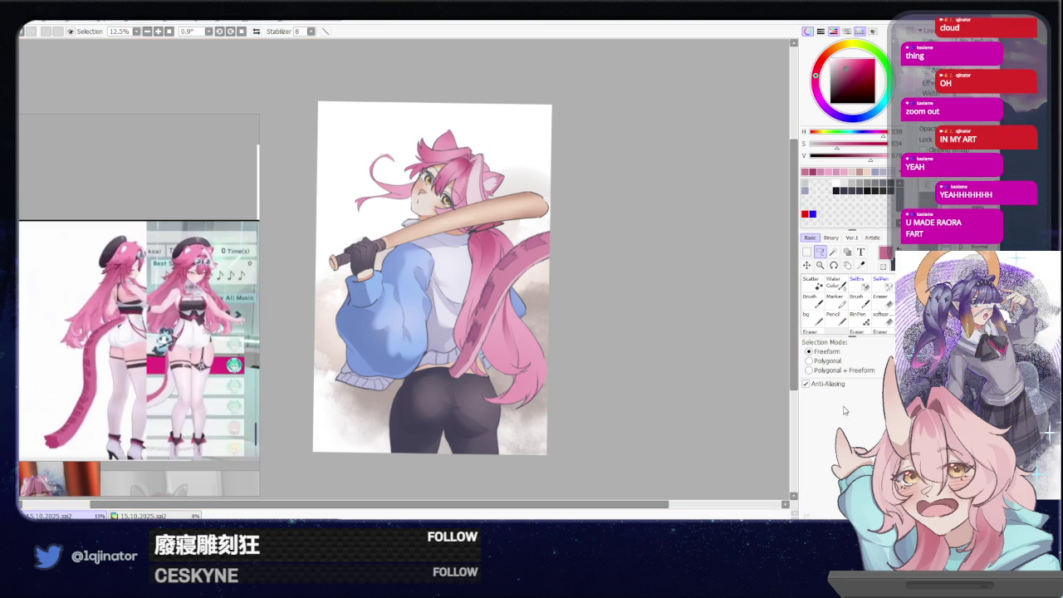
Try a saturation boost in Hue/Saturation, then cancel it so the colours stay unchanged.
key(ctrl+u)
mouse_move(603, 152)
mouse_down()
mouse_move(628, 157)
mouse_move(599, 146)
mouse_up()
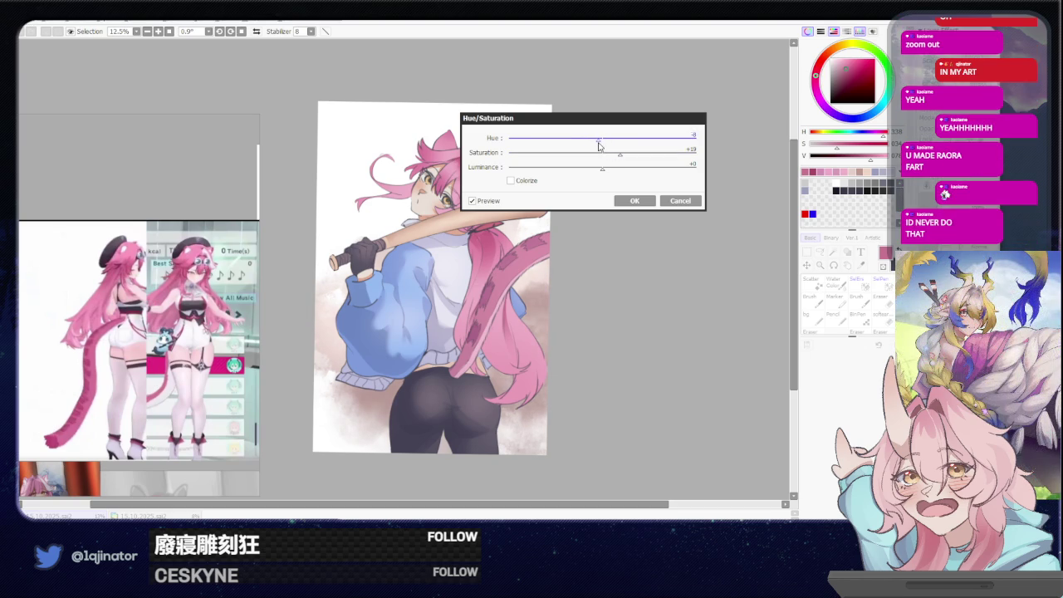
click(671, 201)
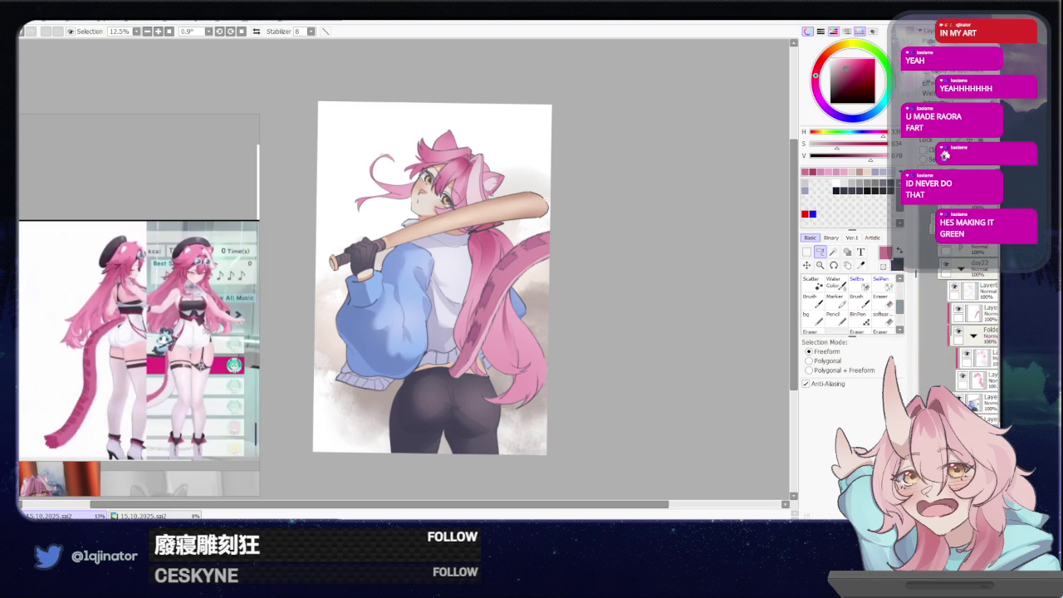
Swap the colours, sample a light peach from the background, and shade softly with the brush.
key(x)
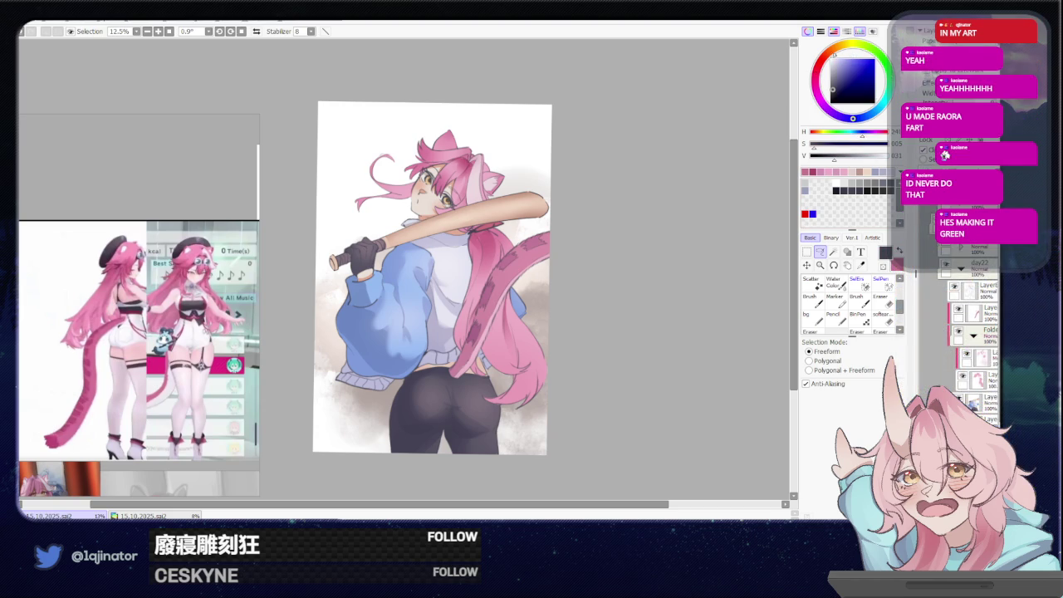
right_click(531, 162)
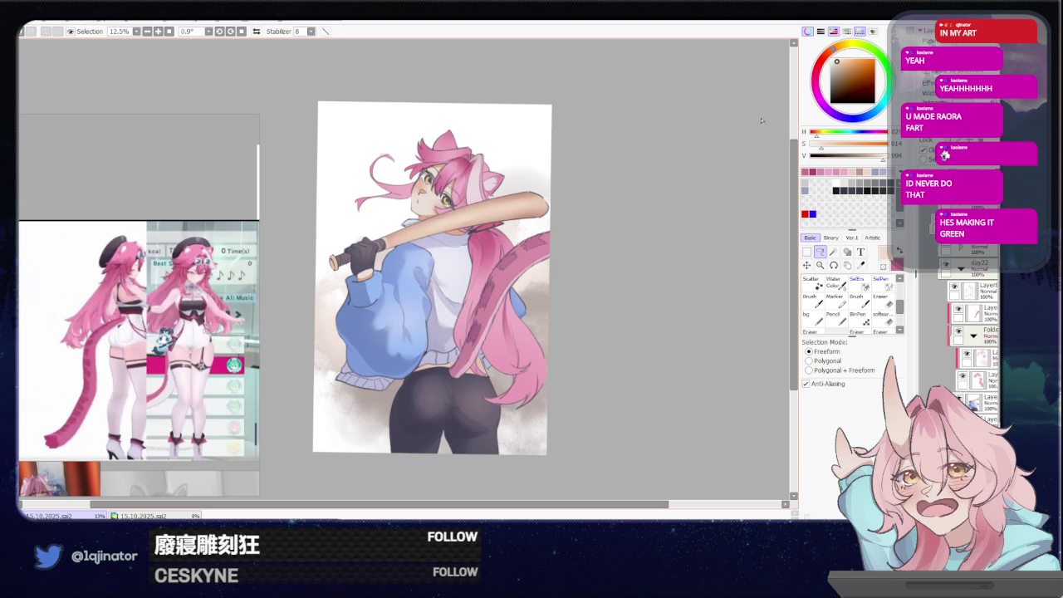
key(b)
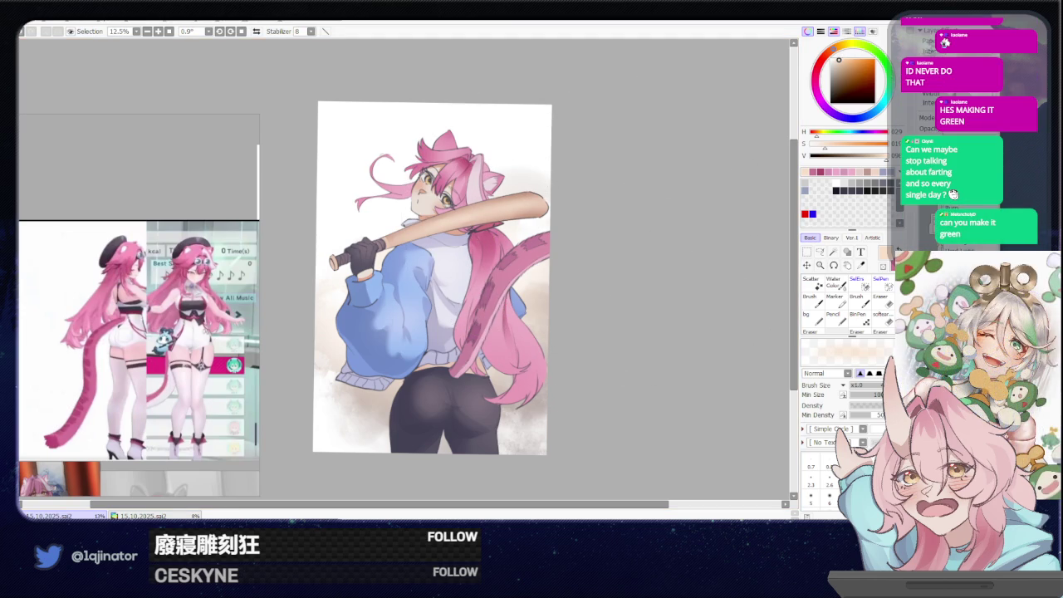
key(ctrl+z)
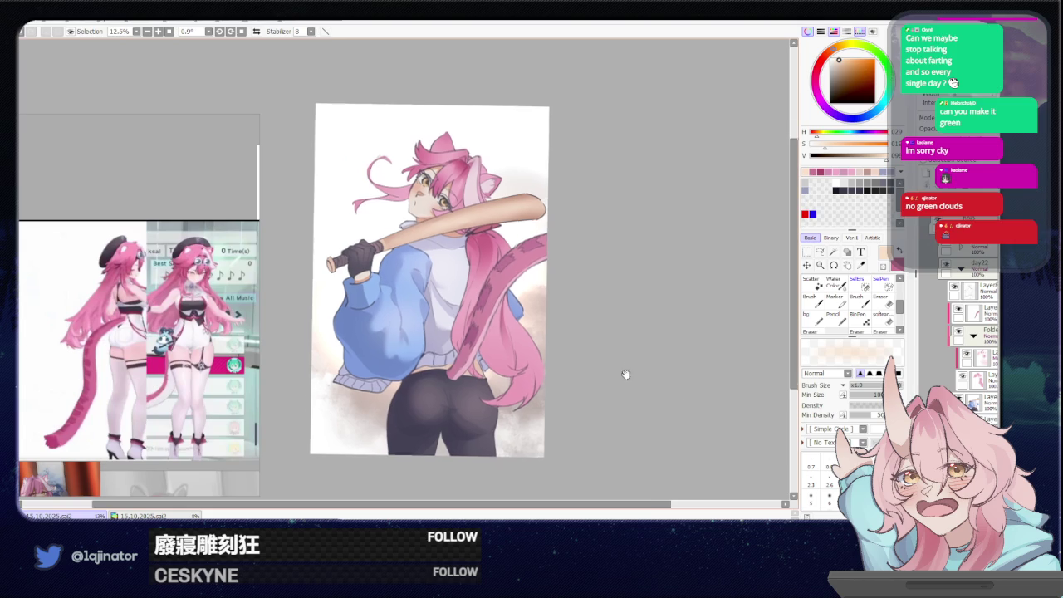
drag(637, 334, 621, 399)
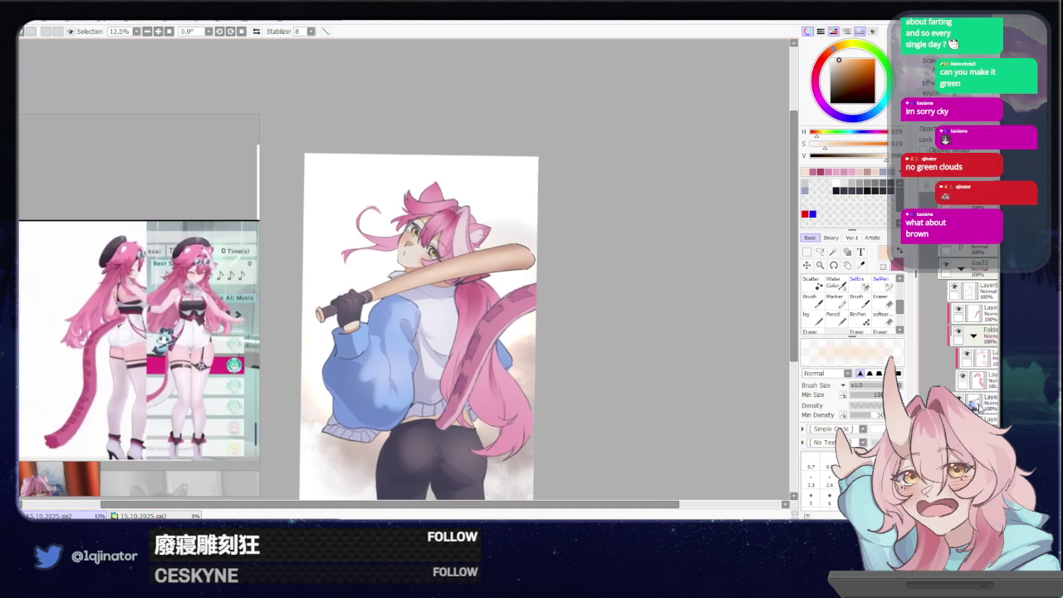
Select the working layer, zoom in on the head and bat, and sample the hair's pink.
click(976, 357)
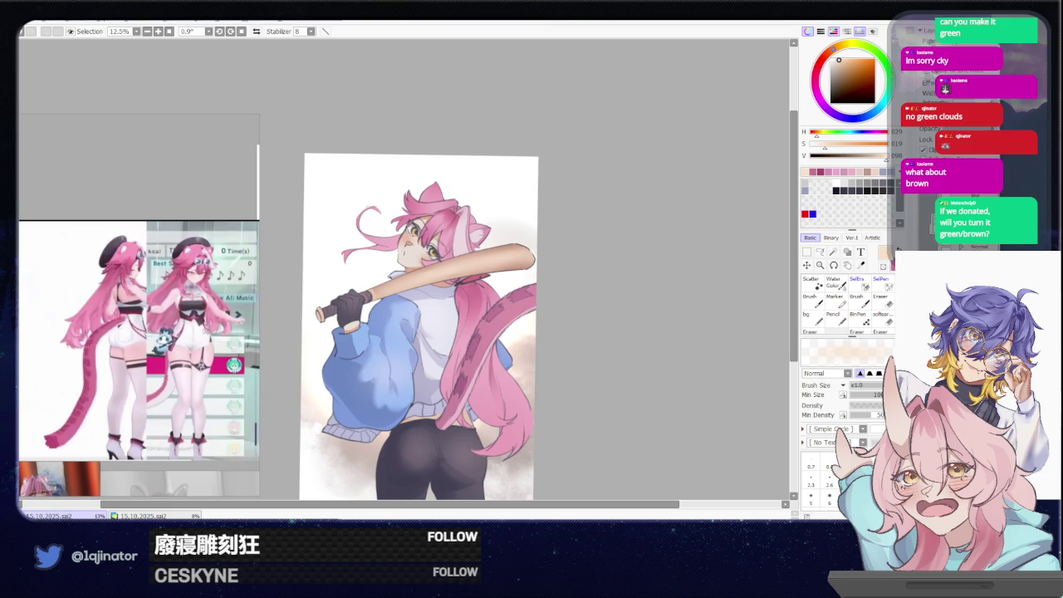
key(ctrl+plus)
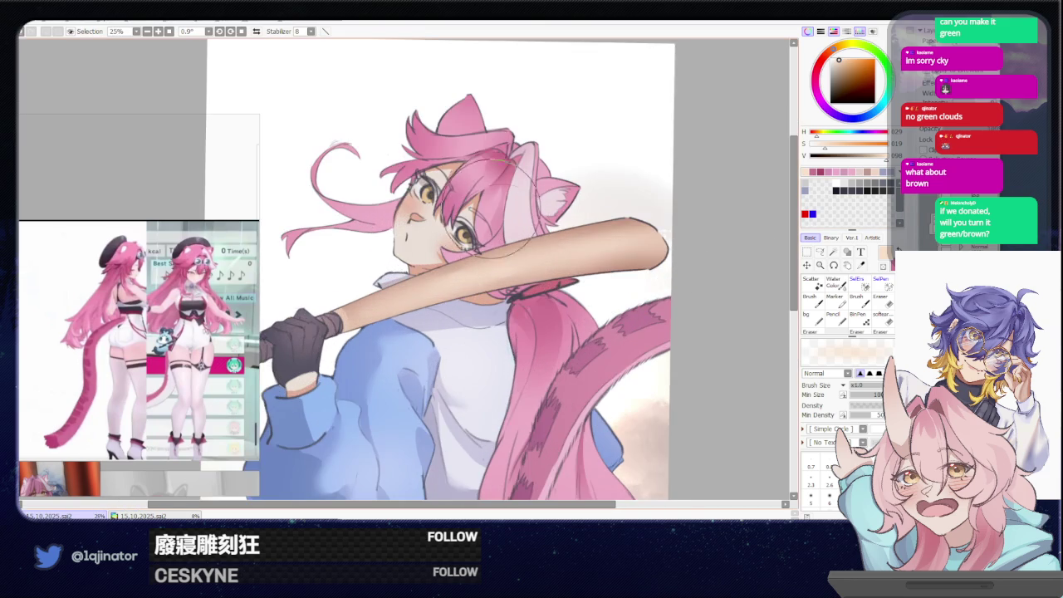
right_click(376, 204)
drag(627, 125, 593, 209)
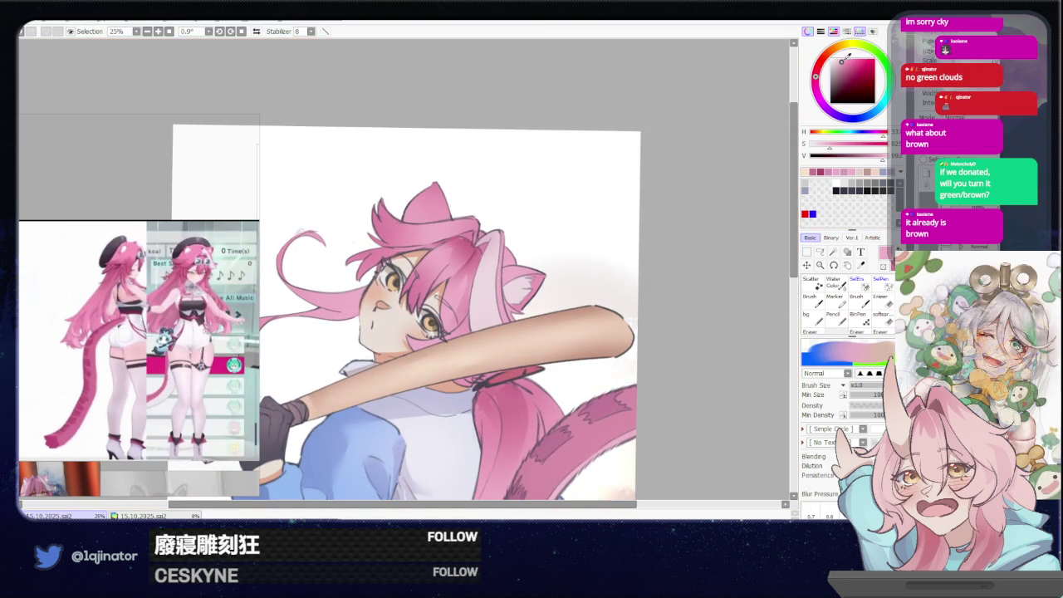
click(820, 252)
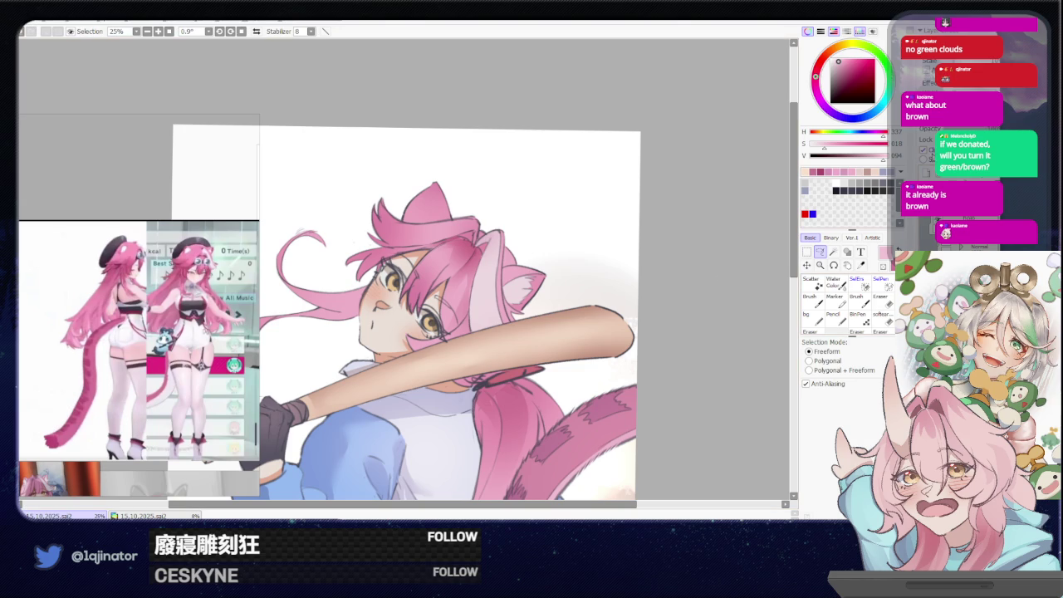
drag(457, 248, 515, 273)
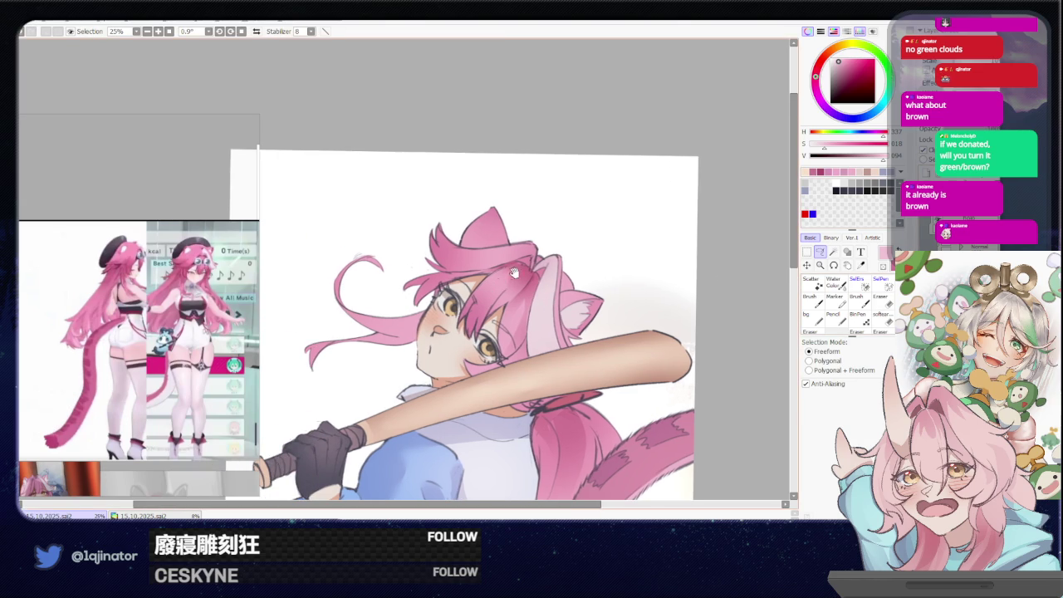
Set the brush size to 63 and switch to the blur tool for the hair.
key(b)
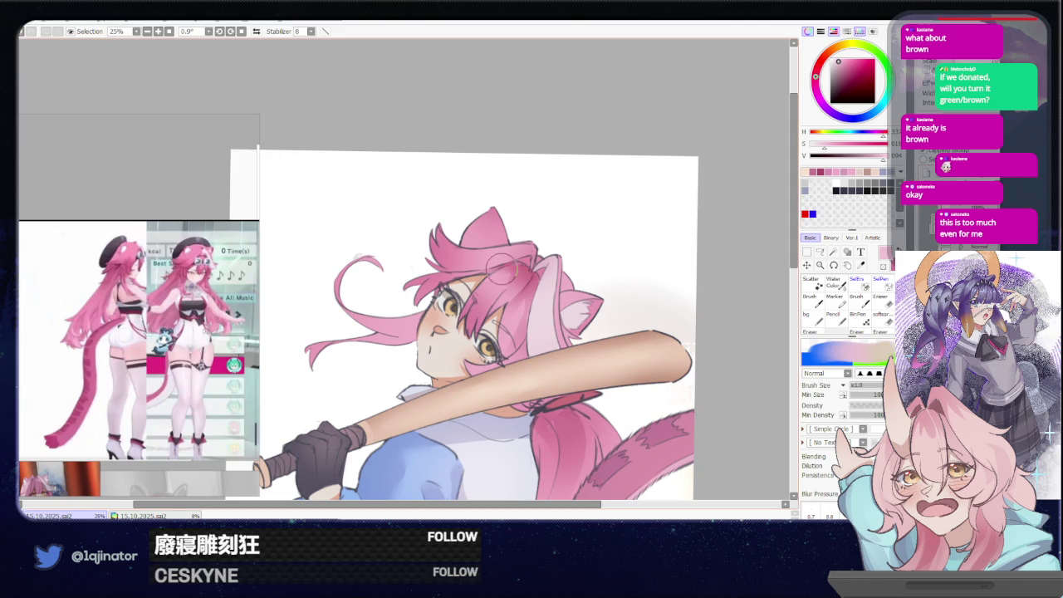
drag(496, 280, 499, 272)
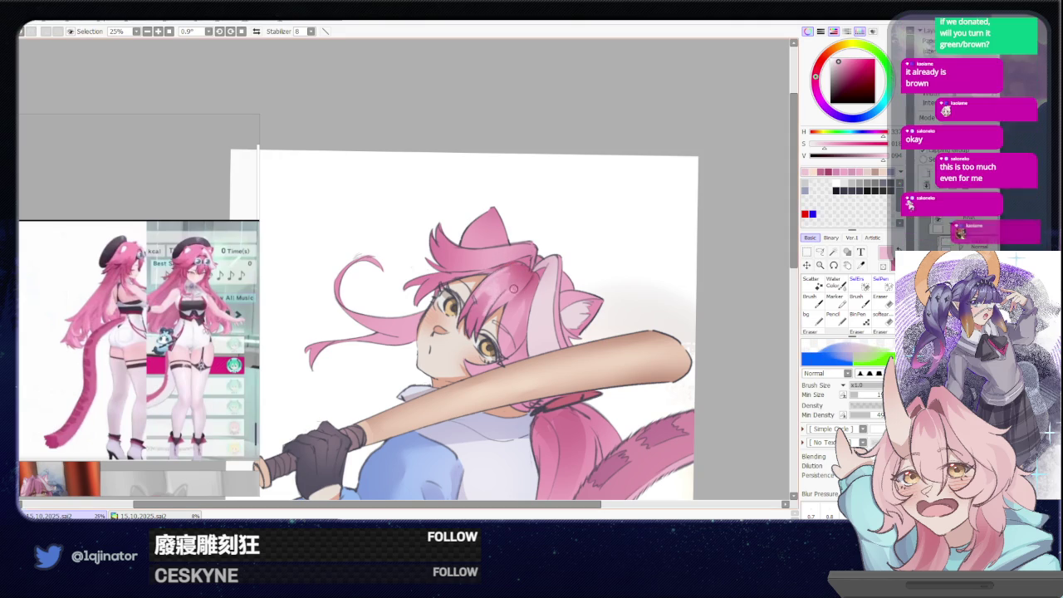
key(e)
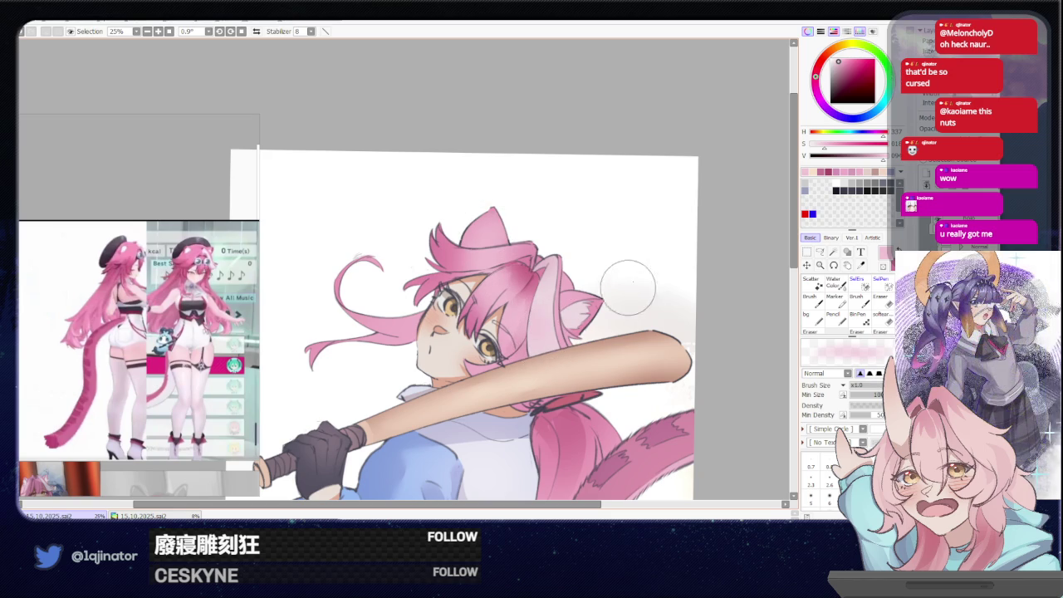
scroll(710, 336, down, 2)
scroll(498, 373, down, 3)
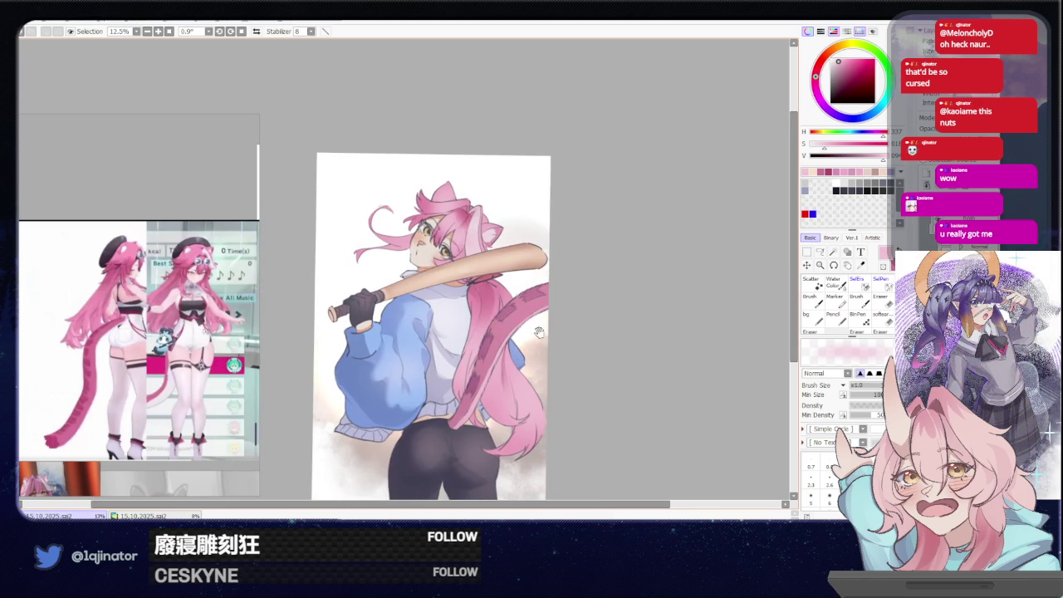
drag(539, 332, 590, 376)
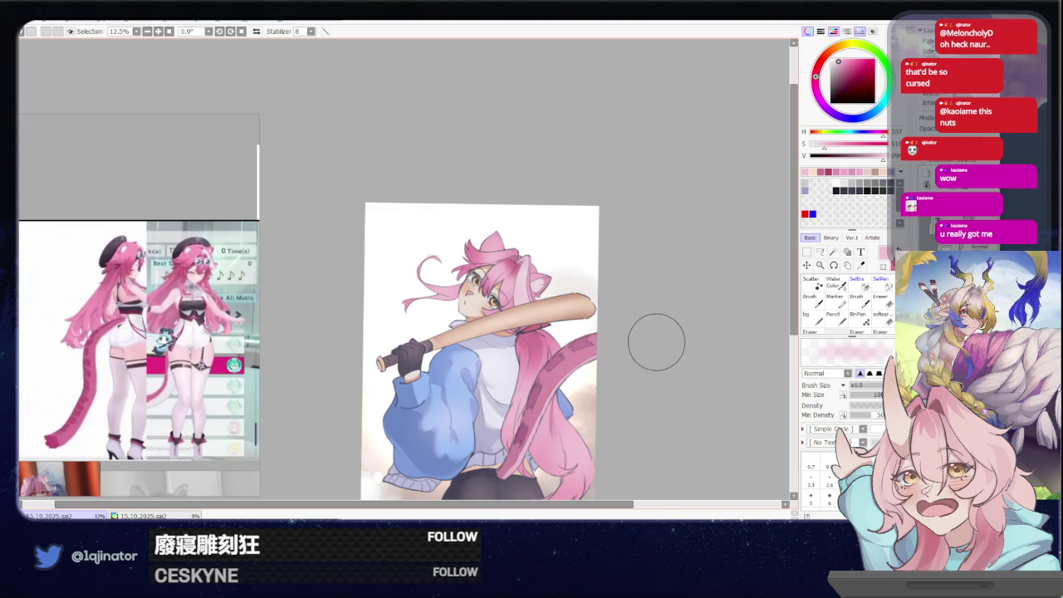
drag(632, 354, 613, 340)
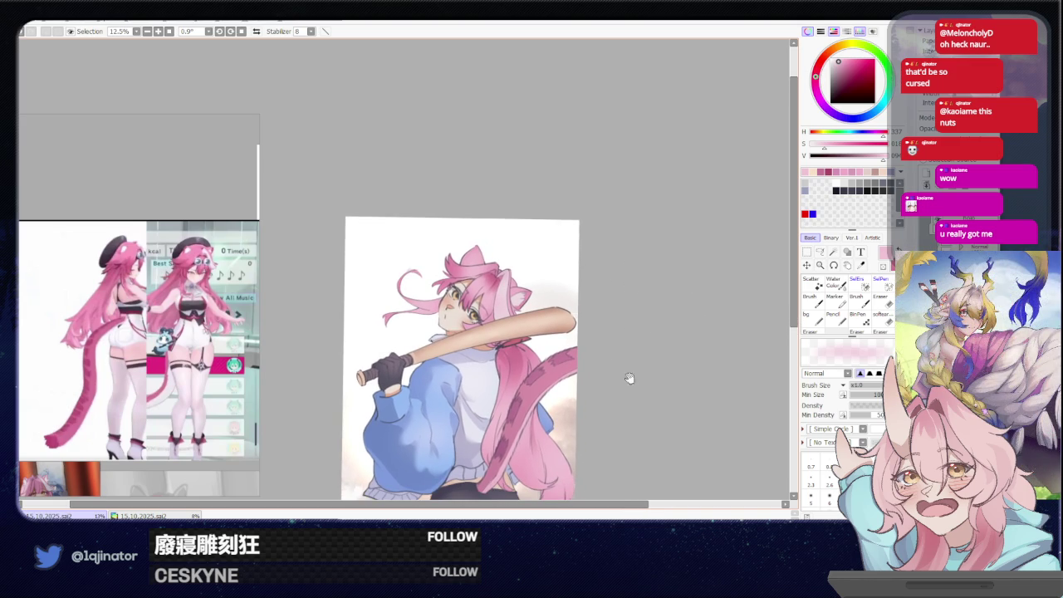
drag(626, 376, 629, 386)
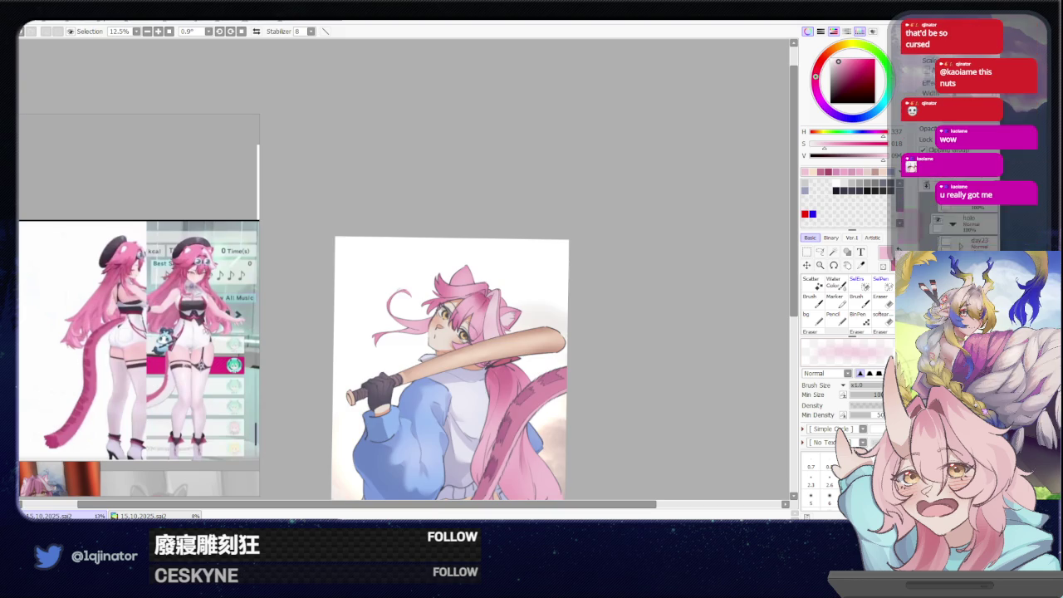
key(ctrl+plus)
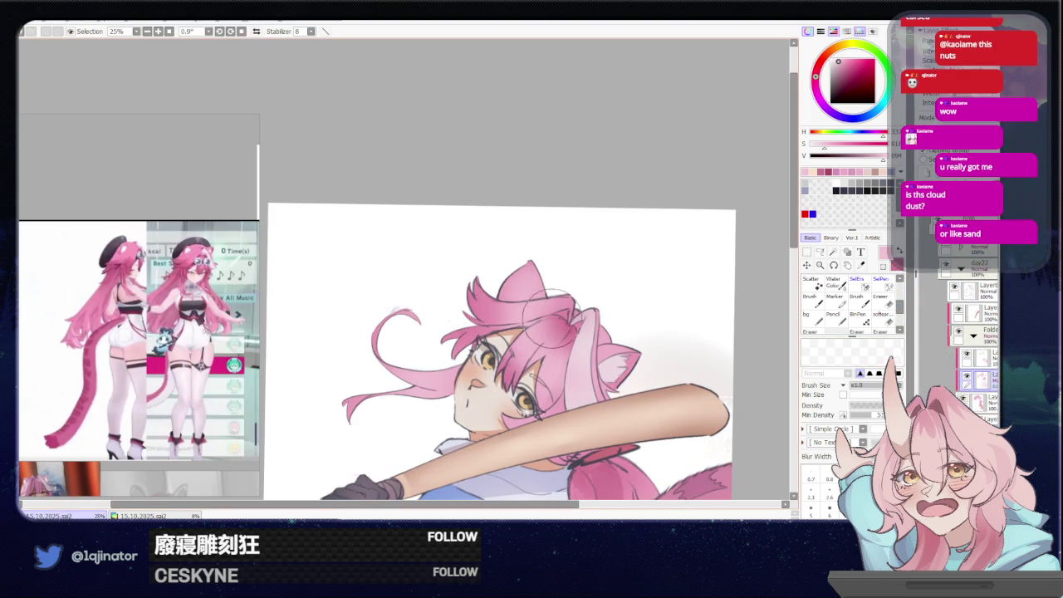
mouse_move(645, 339)
mouse_down()
mouse_move(597, 296)
mouse_move(625, 266)
mouse_up()
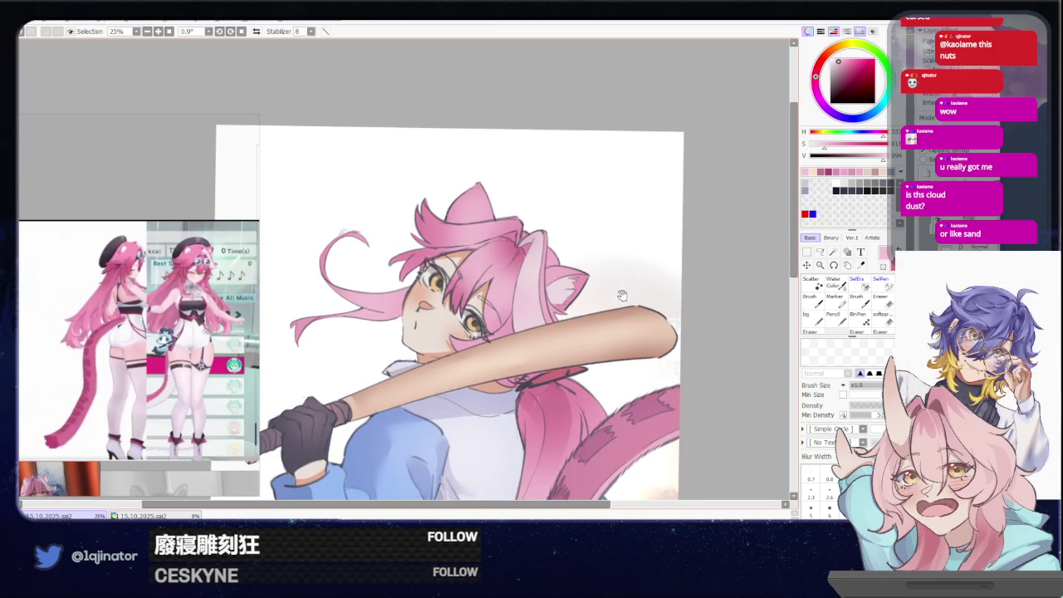
scroll(604, 347, down, 1)
scroll(588, 370, down, 1)
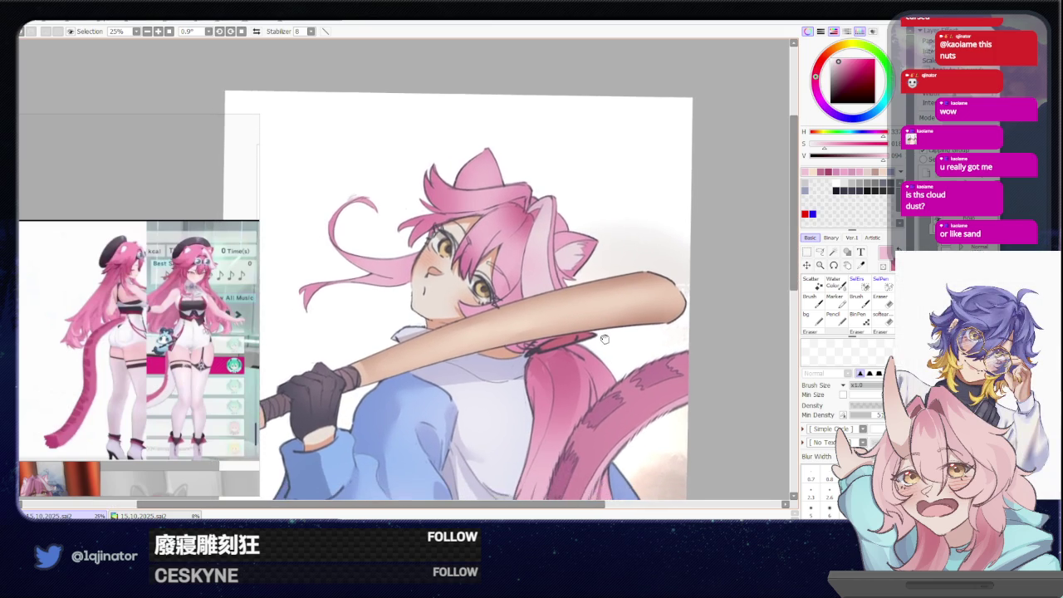
key(minus)
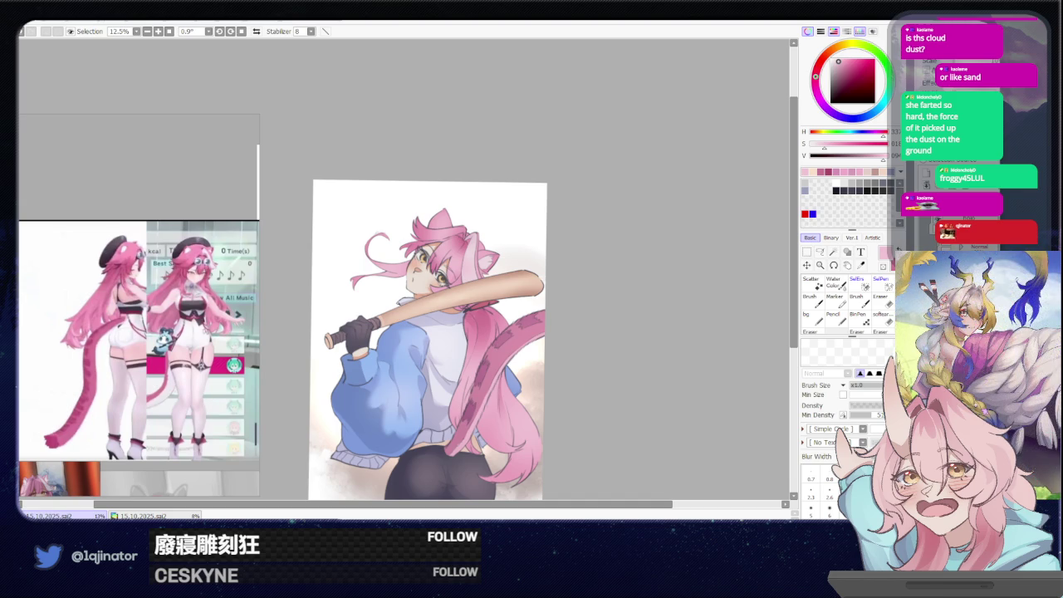
click(145, 516)
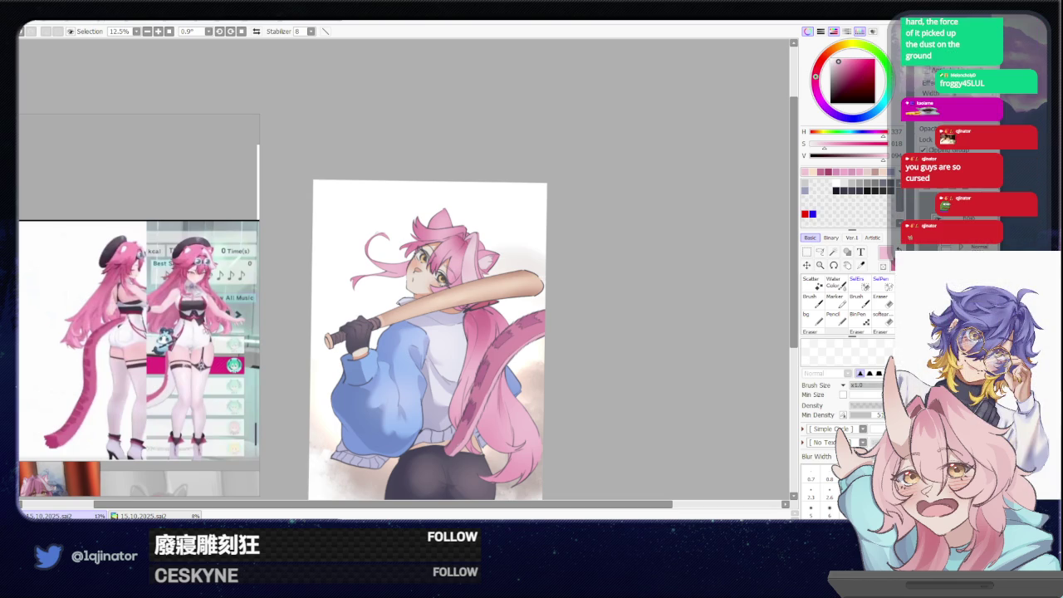
drag(631, 403, 652, 341)
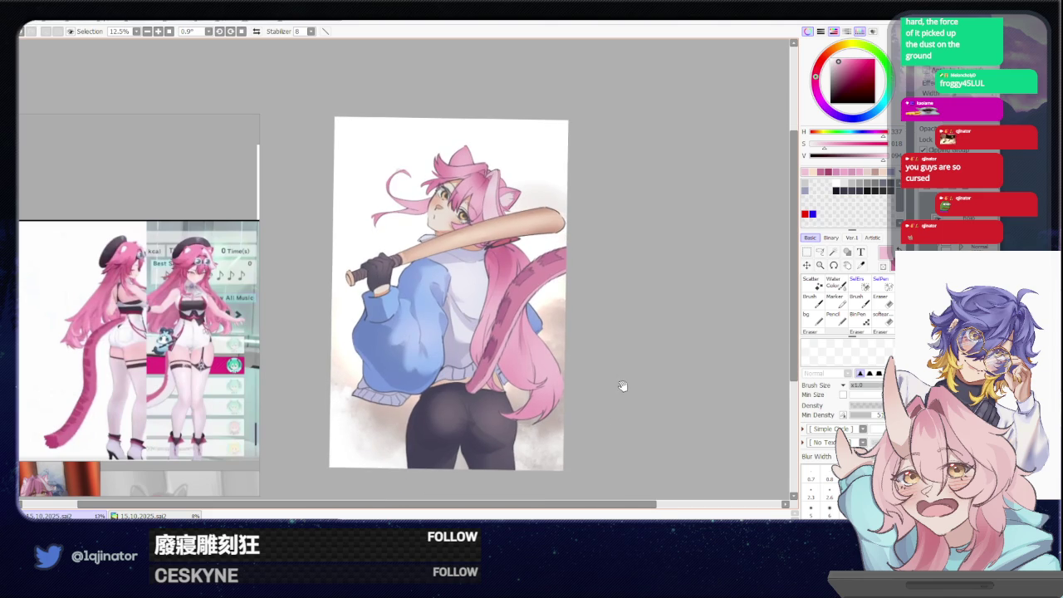
Free-transform the layer with Ctrl+T, dragging its corners and top edge up and left past the canvas.
drag(624, 378, 625, 384)
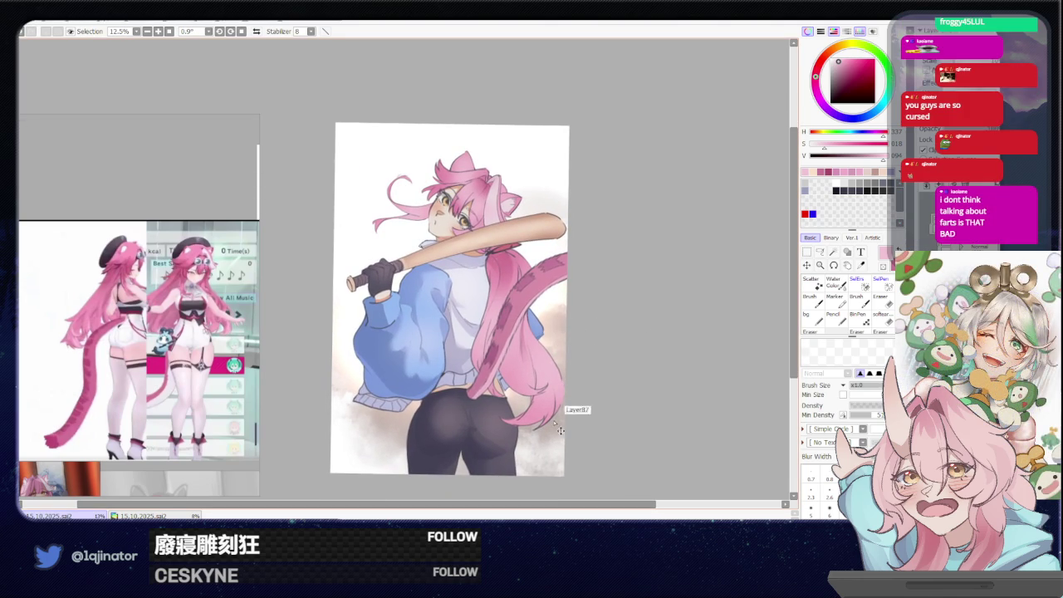
key(ctrl+t)
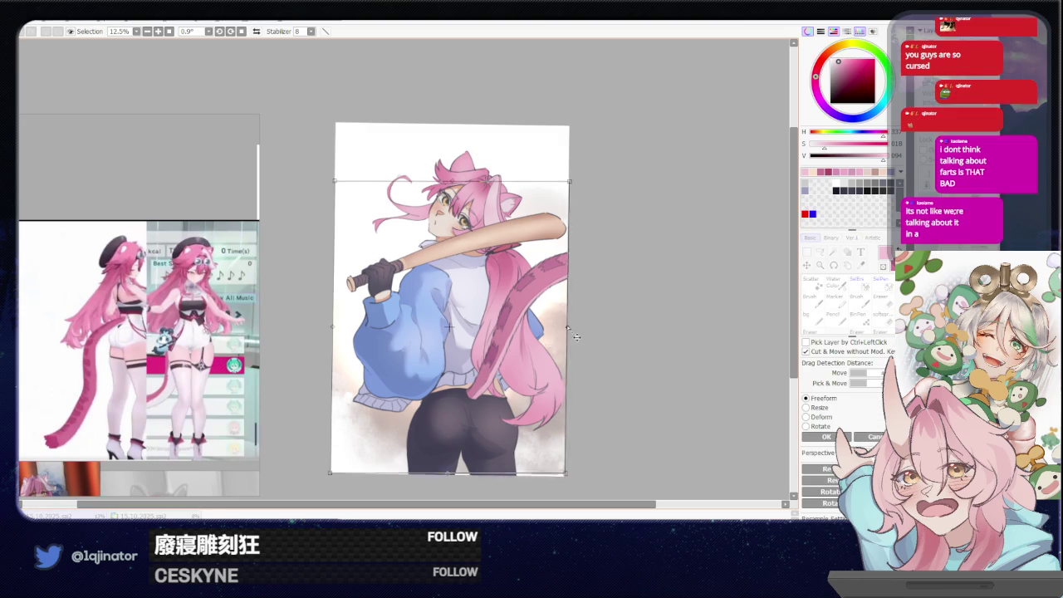
drag(574, 277, 576, 233)
drag(433, 155, 397, 81)
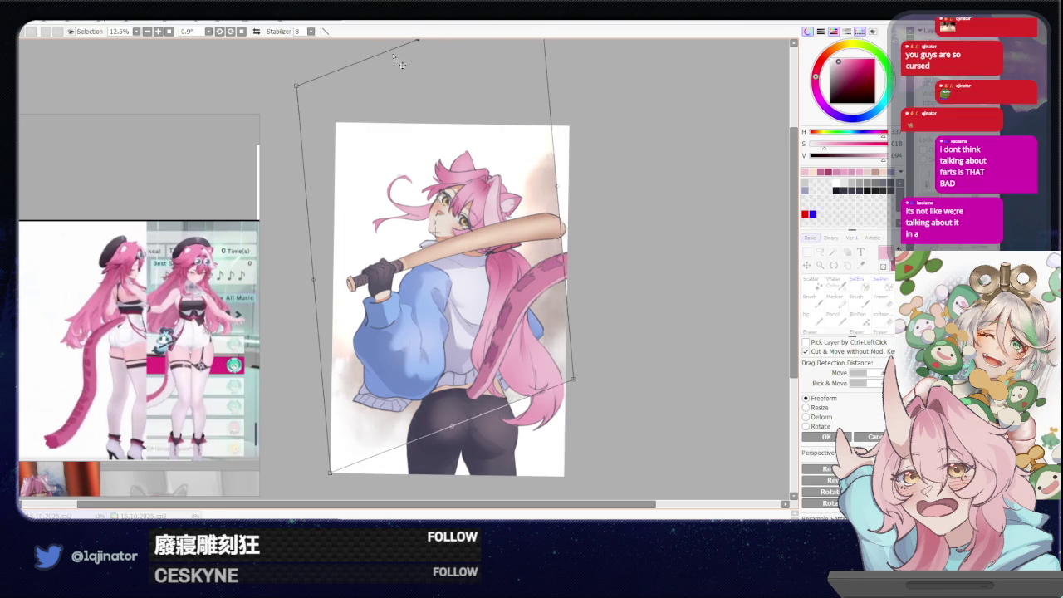
mouse_move(575, 274)
mouse_down()
mouse_move(551, 296)
mouse_move(563, 298)
mouse_up()
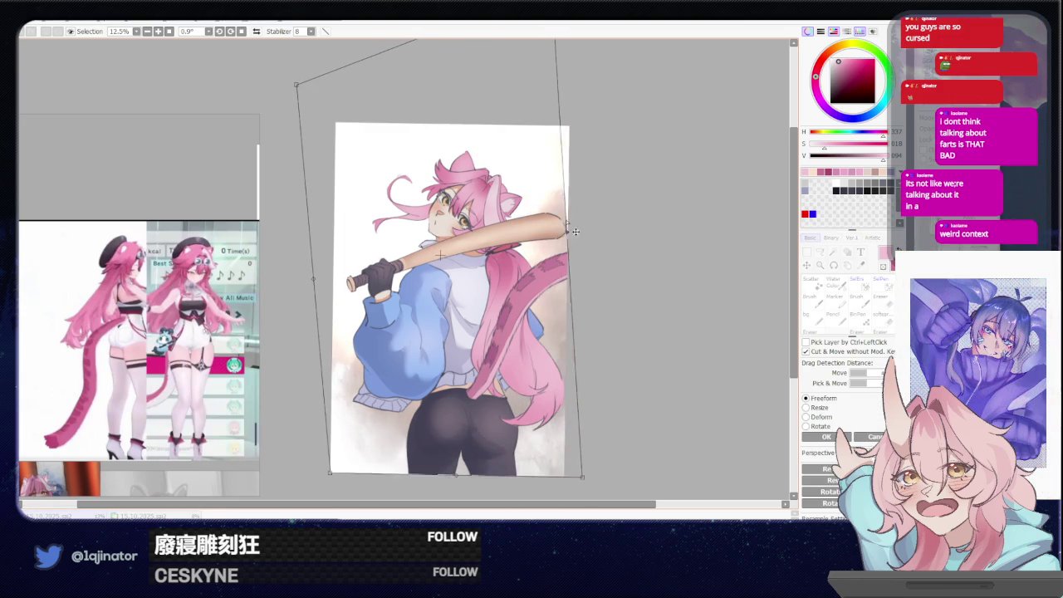
drag(331, 405, 324, 401)
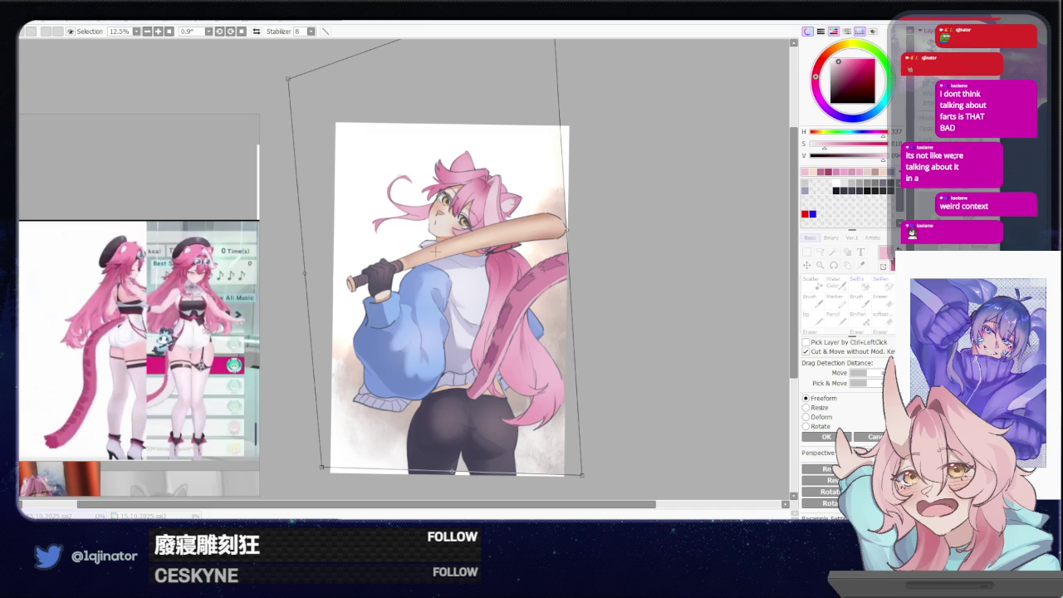
Commit the transform and softly erase a pale patch over the middle of the jacket.
key(Return)
scroll(475, 185, up, 1)
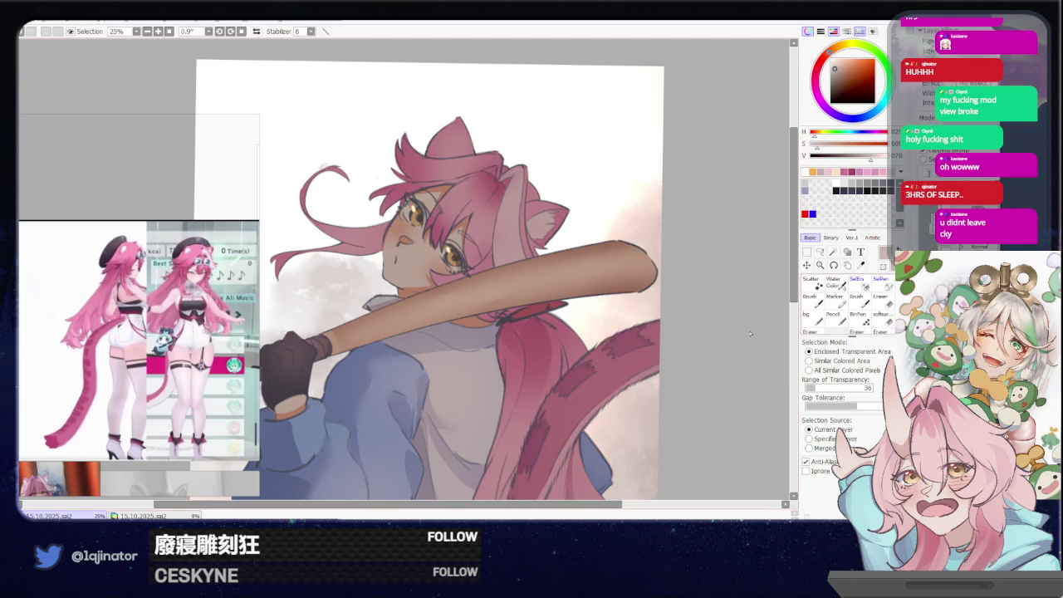
click(883, 320)
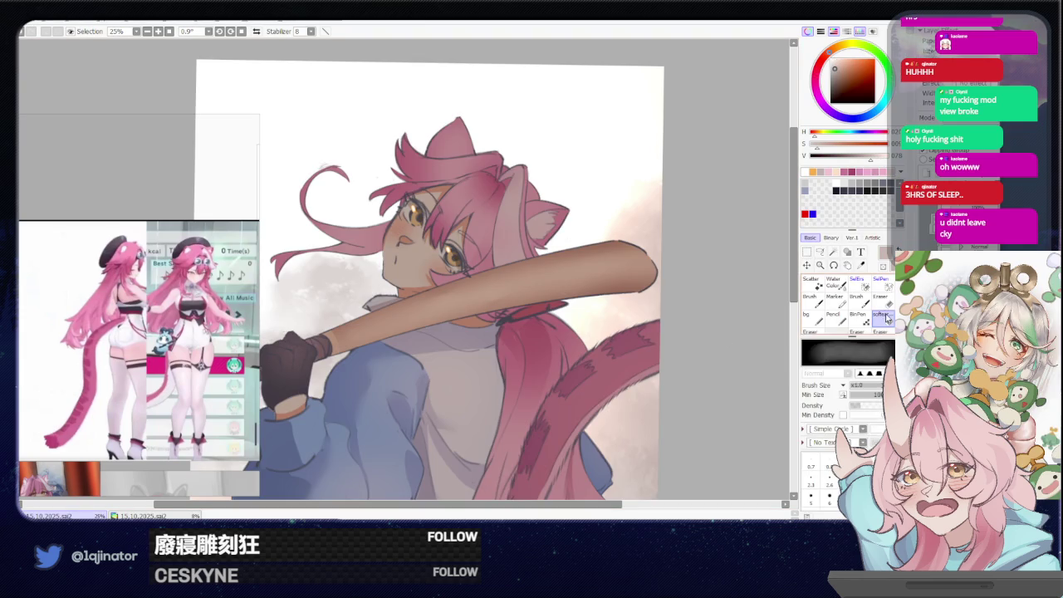
drag(467, 277, 474, 332)
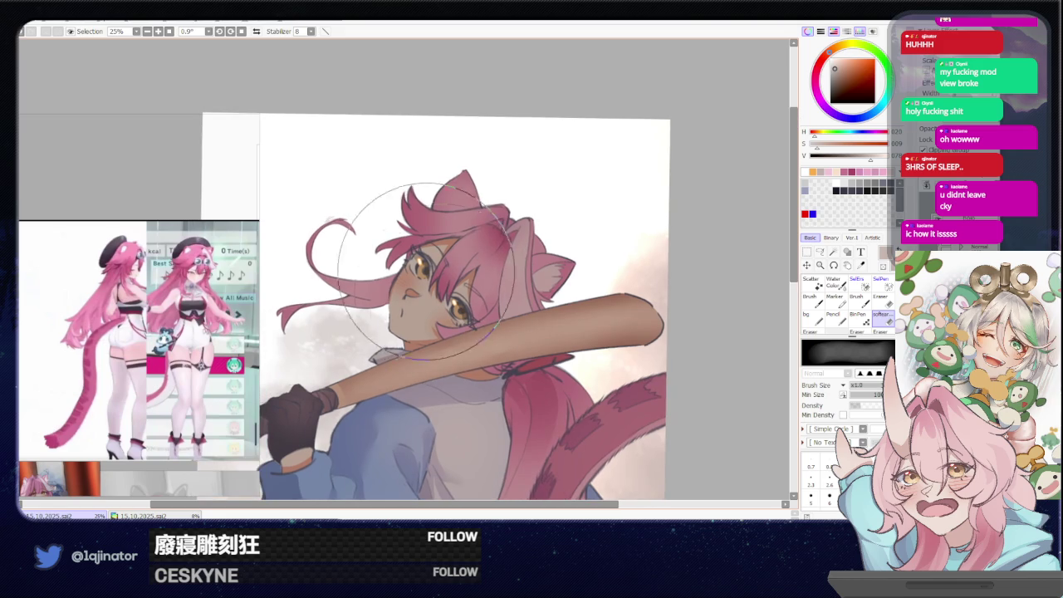
scroll(488, 281, down, 1)
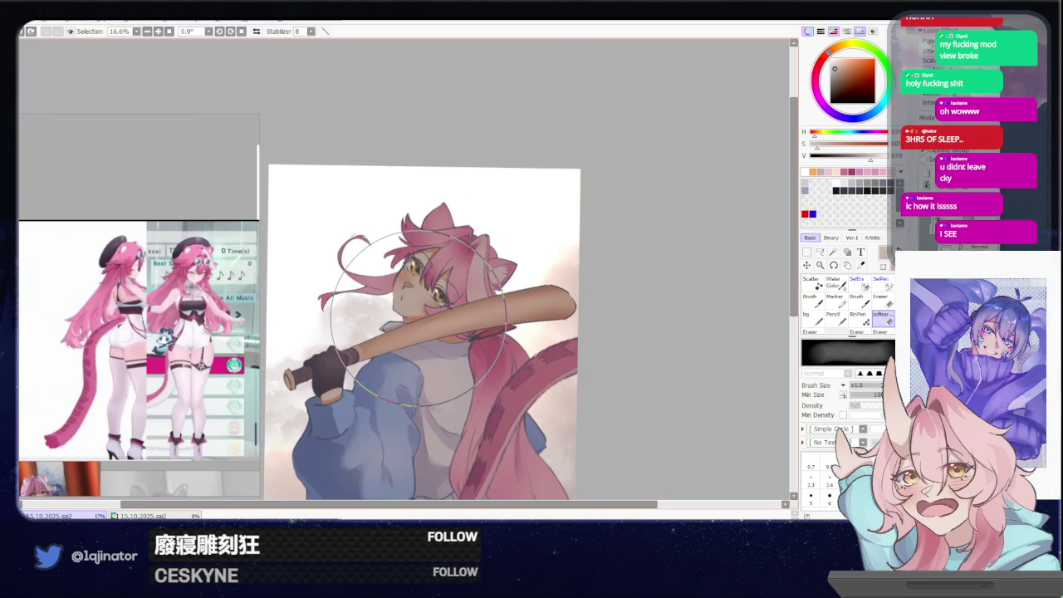
drag(403, 317, 410, 320)
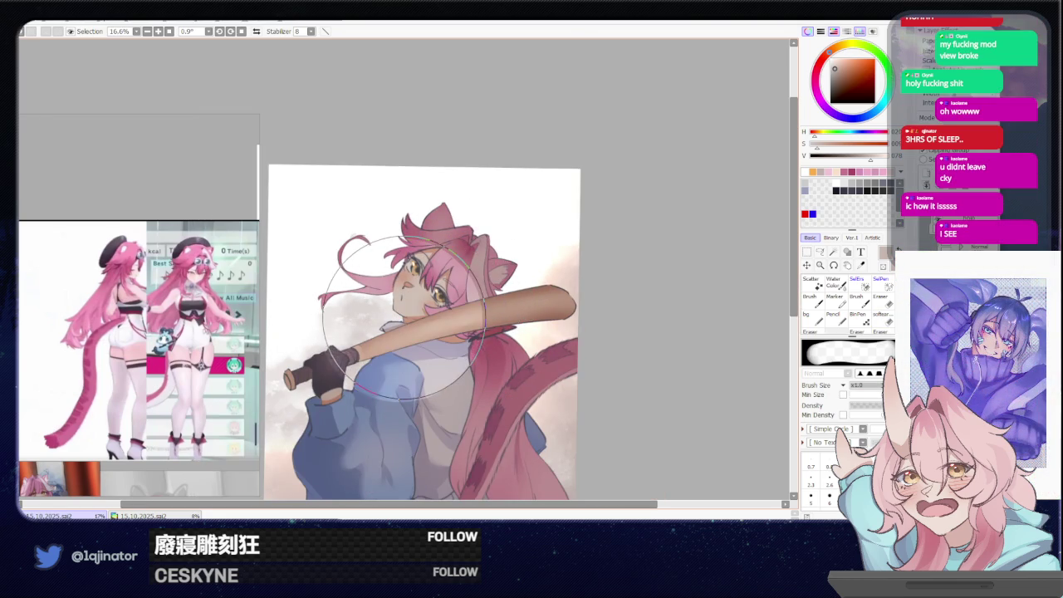
key(ctrl+z)
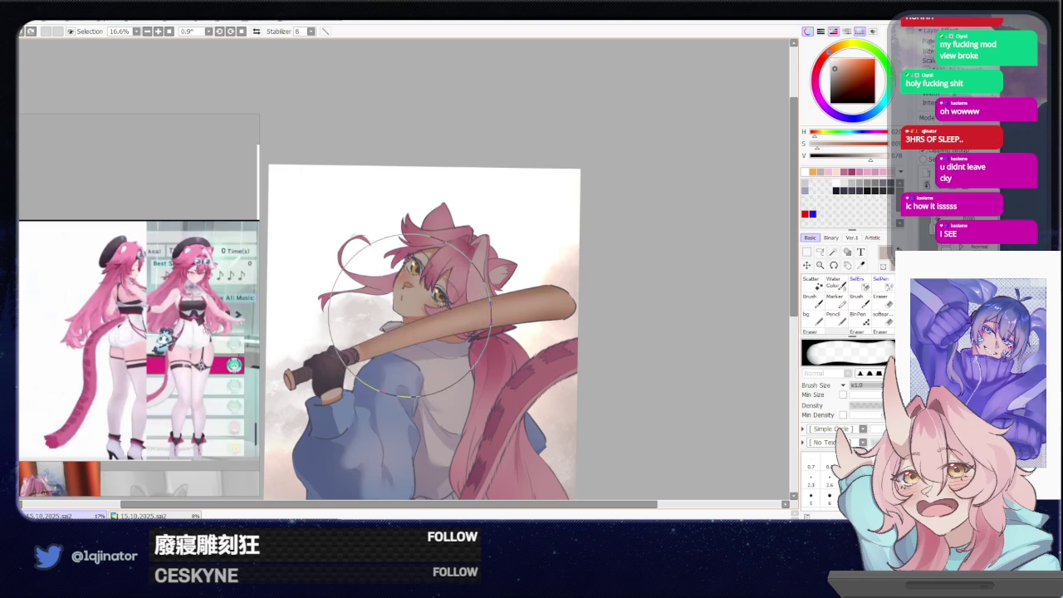
drag(378, 333, 381, 340)
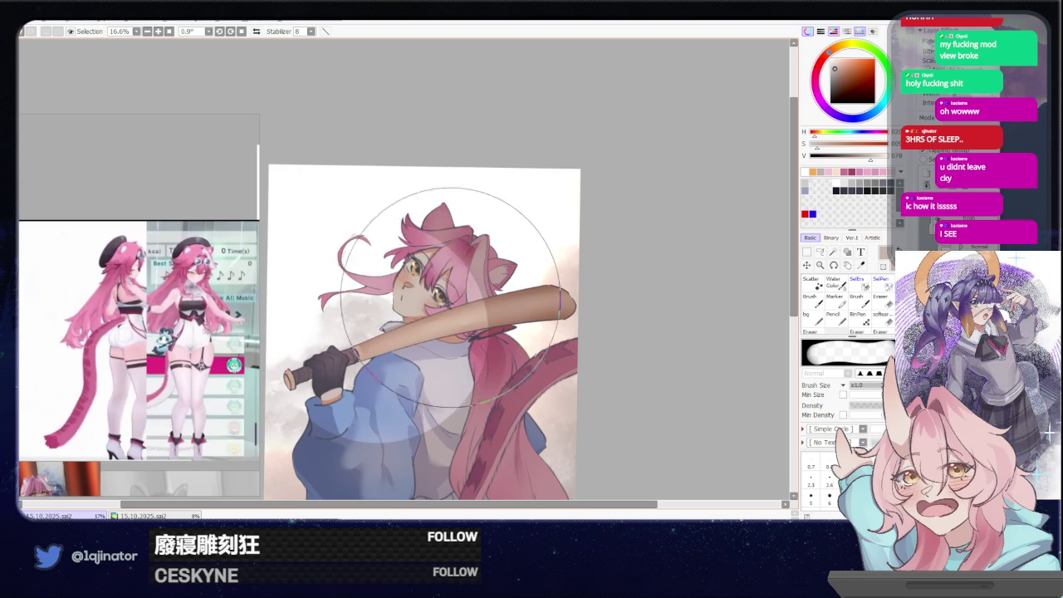
Zoom out to view the whole illustration while toggling between blur and brush tools.
key(e)
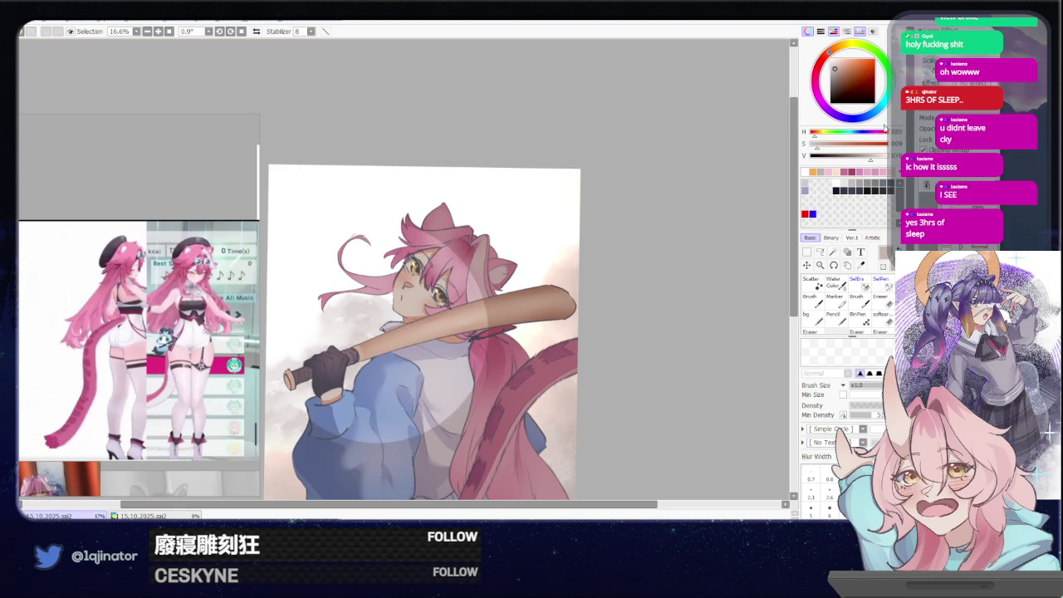
key(minus)
key(b)
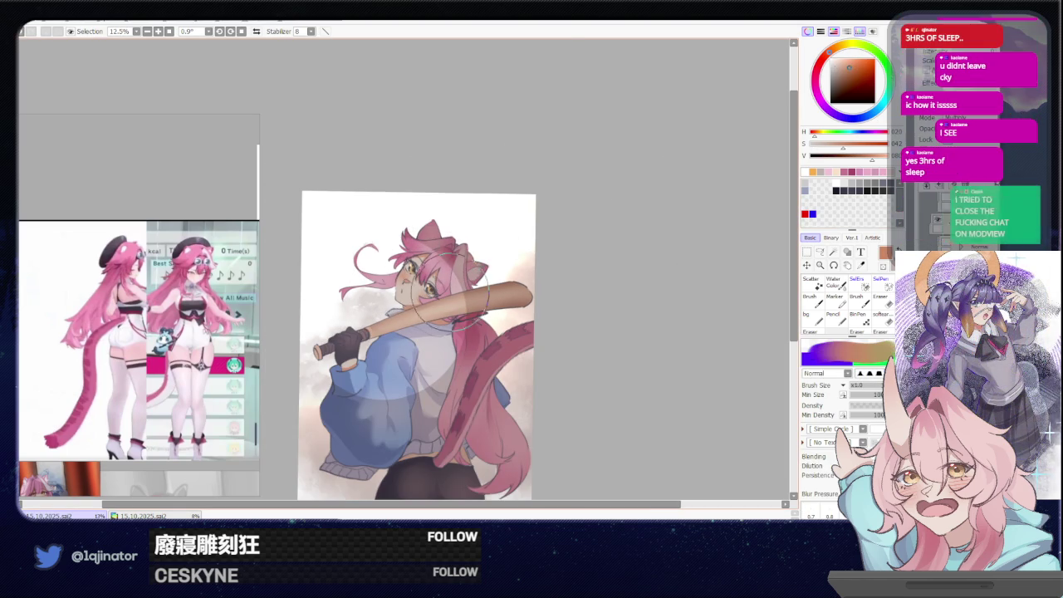
key(e)
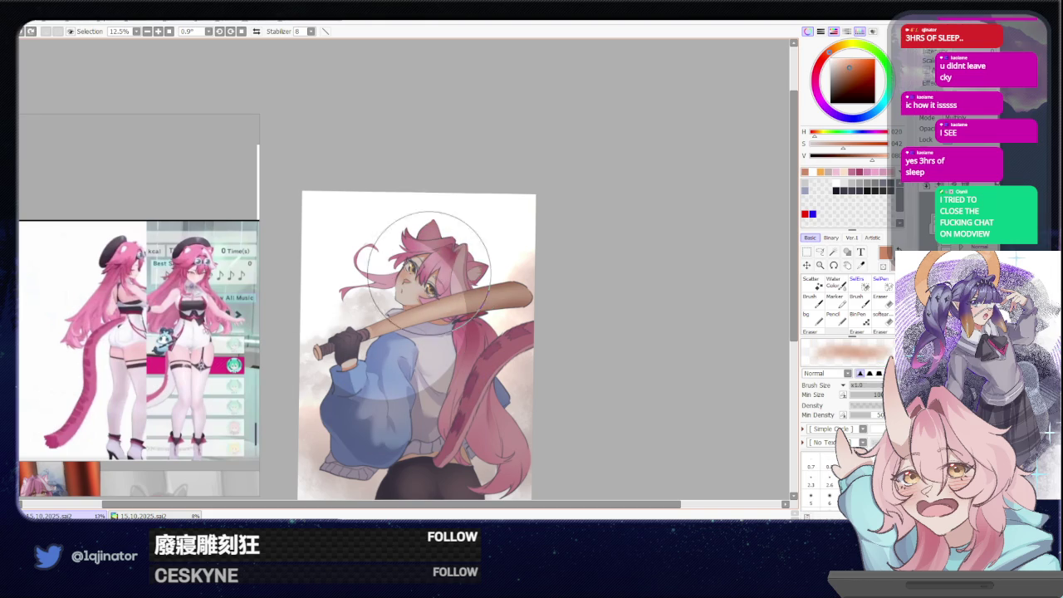
Apply a Gaussian Blur with radius 30 to the pale overlay layer.
key(e)
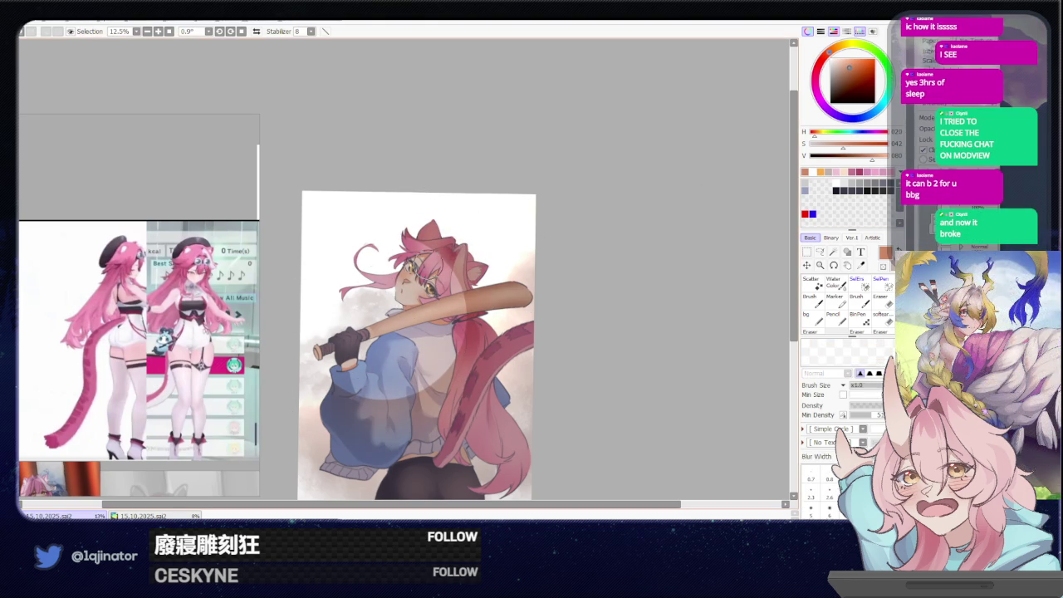
click(200, 24)
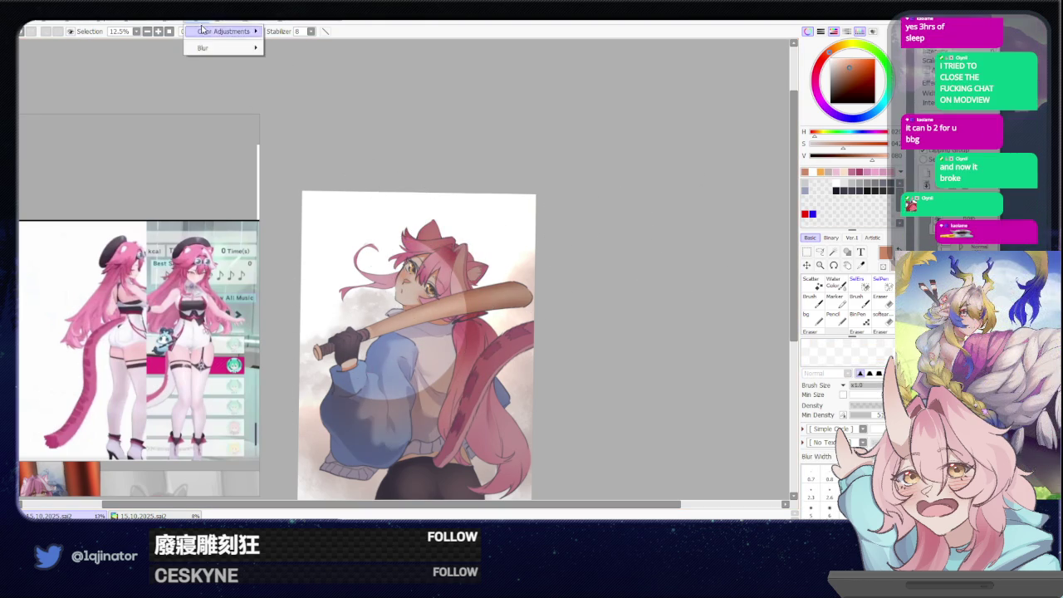
mouse_move(216, 48)
click(298, 48)
drag(465, 382, 507, 388)
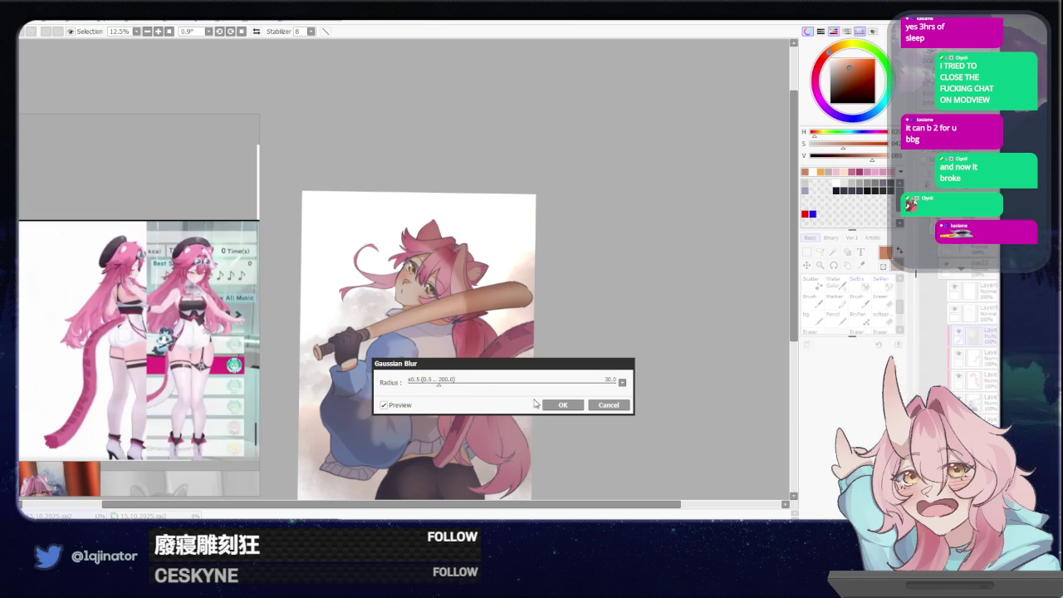
click(562, 405)
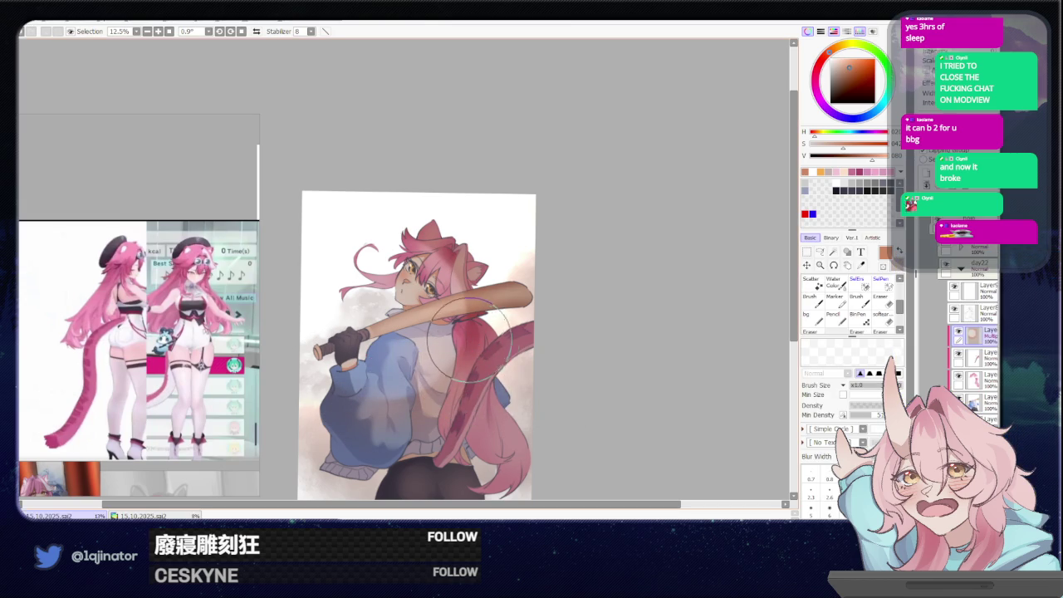
key(ctrl+z)
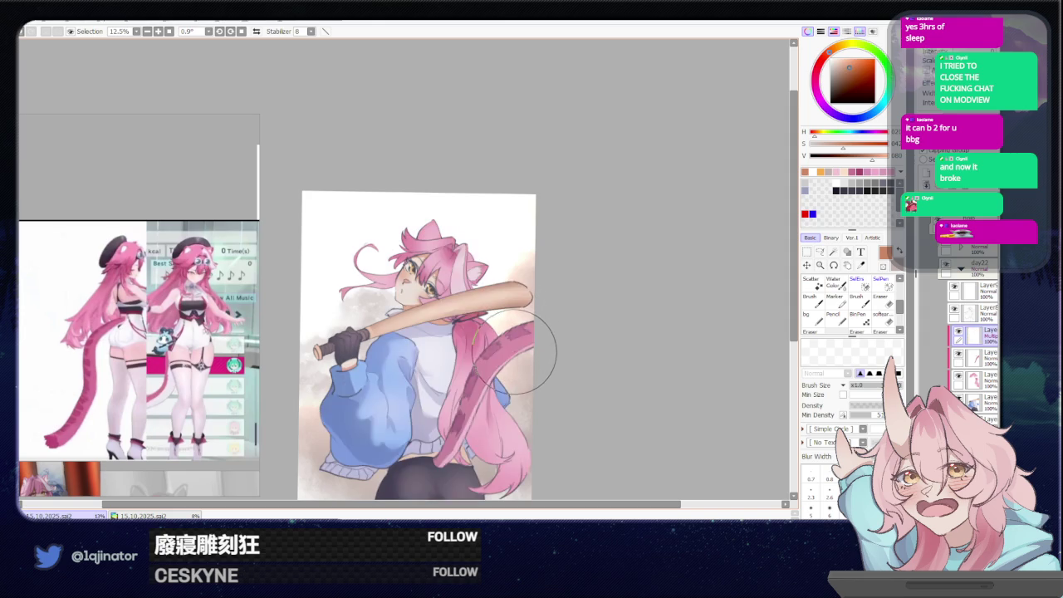
key(ctrl+y)
scroll(495, 349, up, 1)
scroll(495, 340, up, 1)
scroll(489, 332, up, 1)
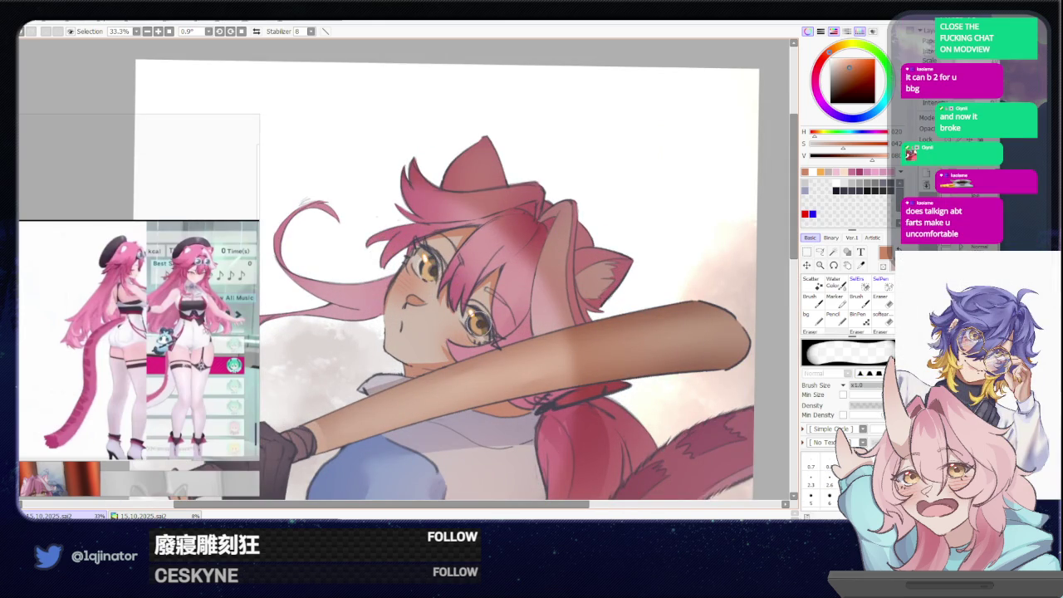
drag(577, 363, 529, 351)
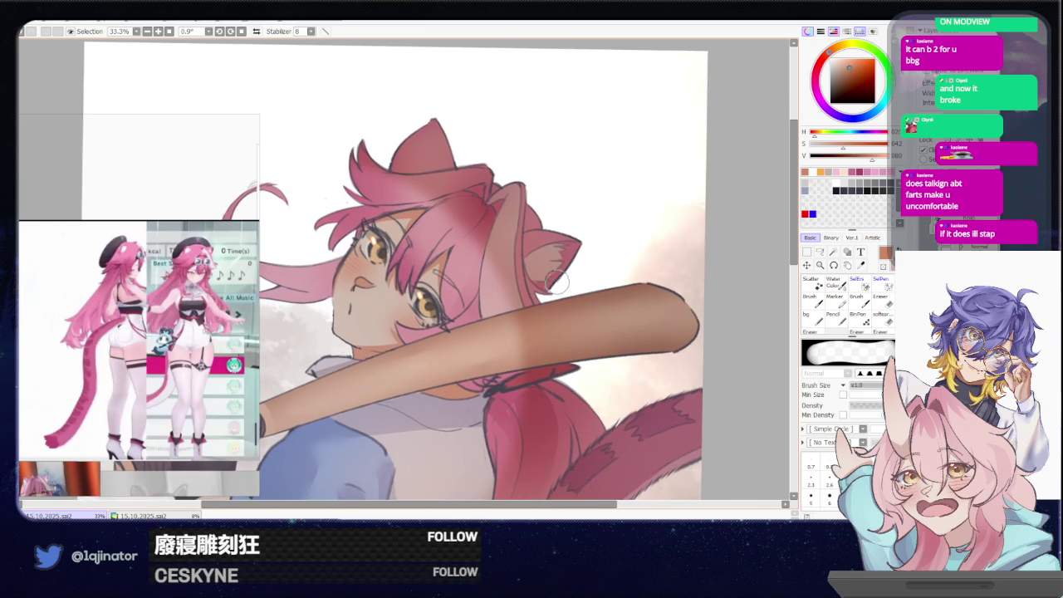
scroll(548, 348, down, 2)
drag(619, 366, 619, 361)
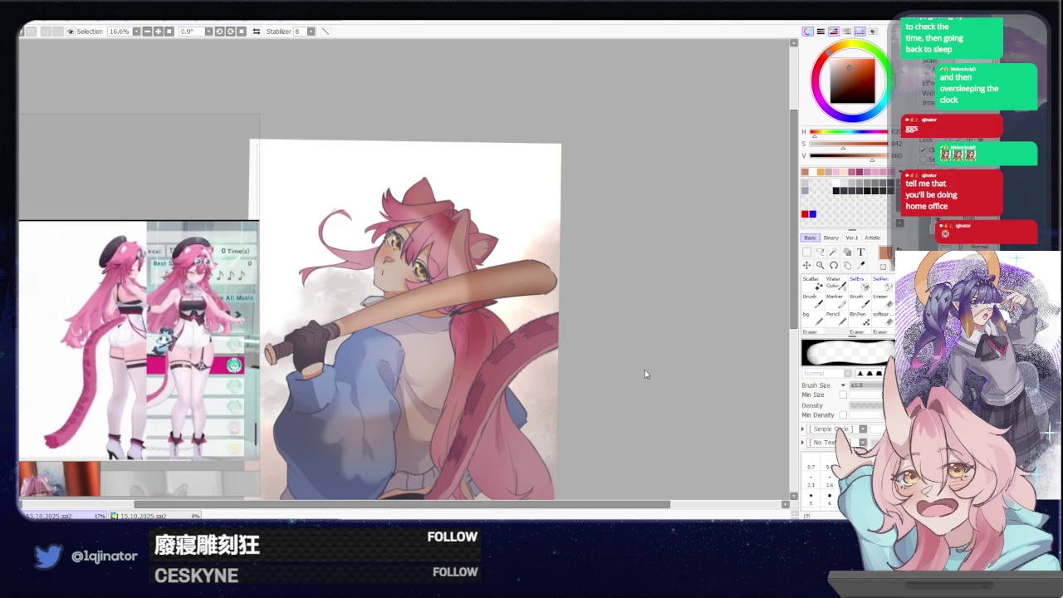
Shift the figure's hue by -123 in Hue/Saturation.
mouse_move(624, 384)
mouse_down()
mouse_move(642, 383)
mouse_move(630, 364)
mouse_up()
key(ctrl+u)
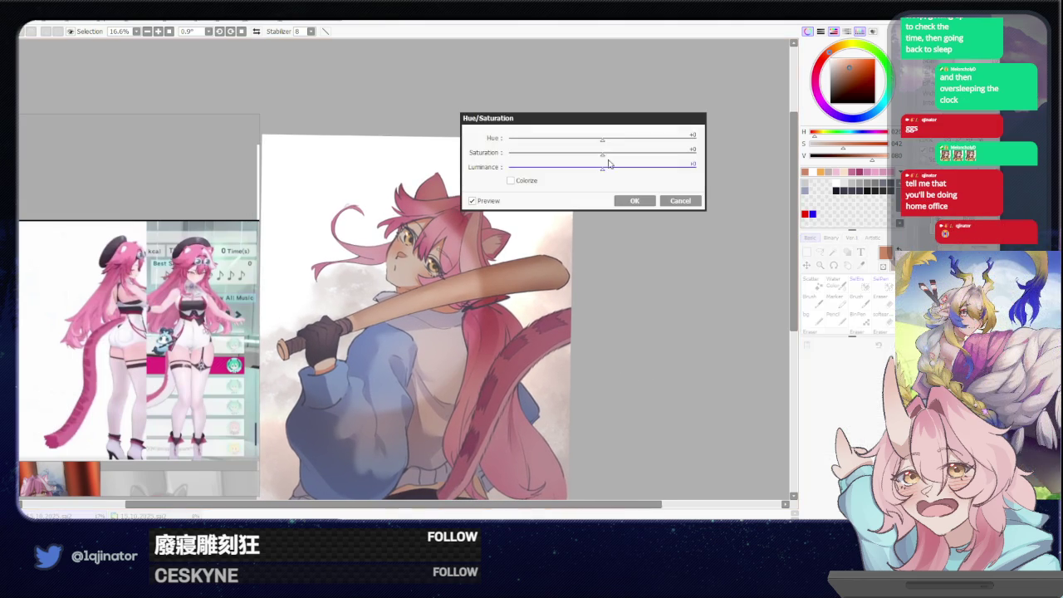
drag(602, 140, 562, 160)
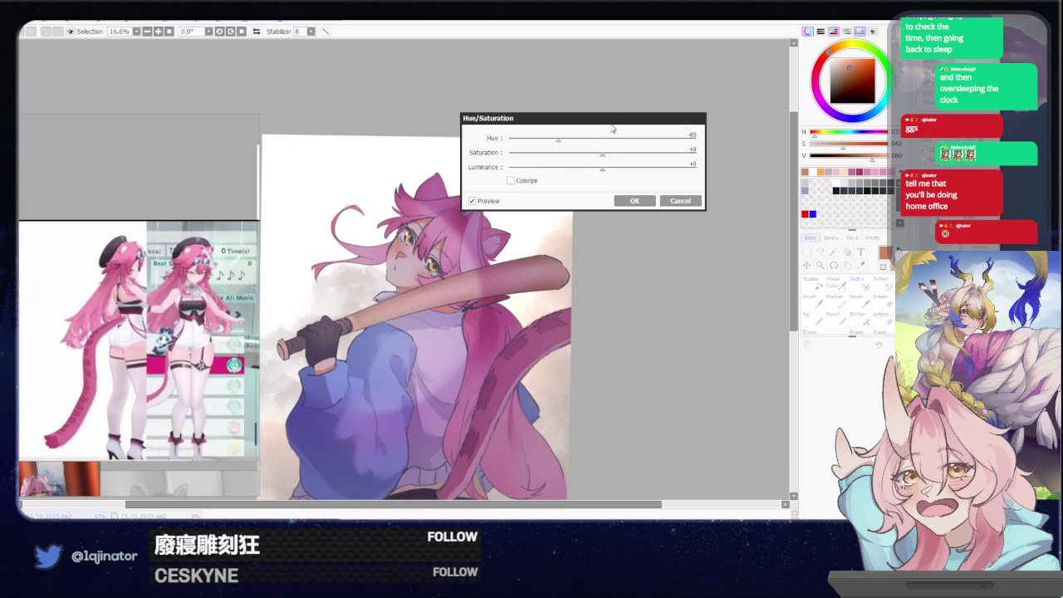
drag(559, 145, 547, 145)
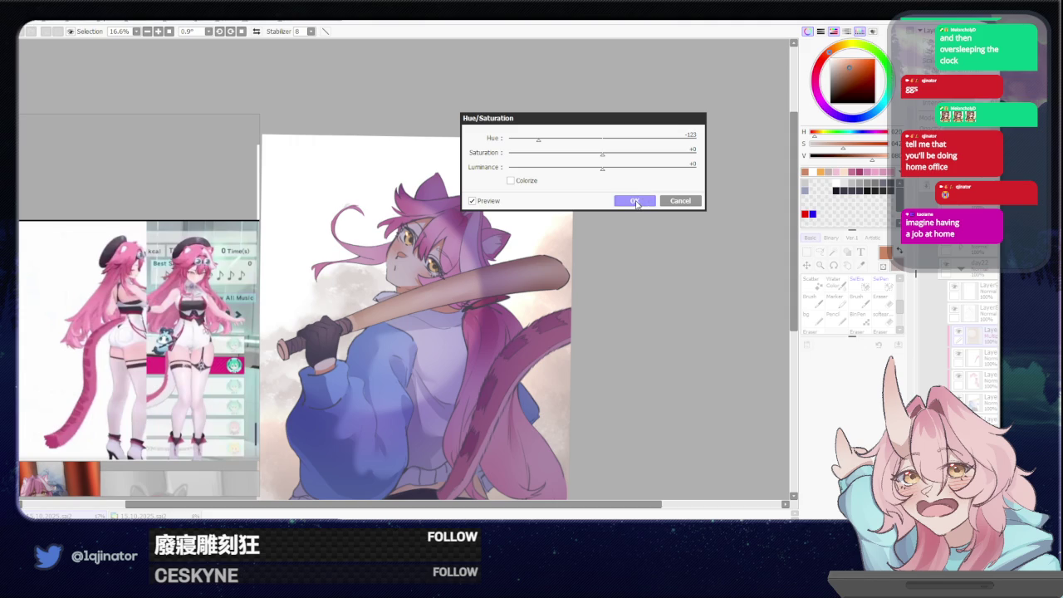
click(634, 201)
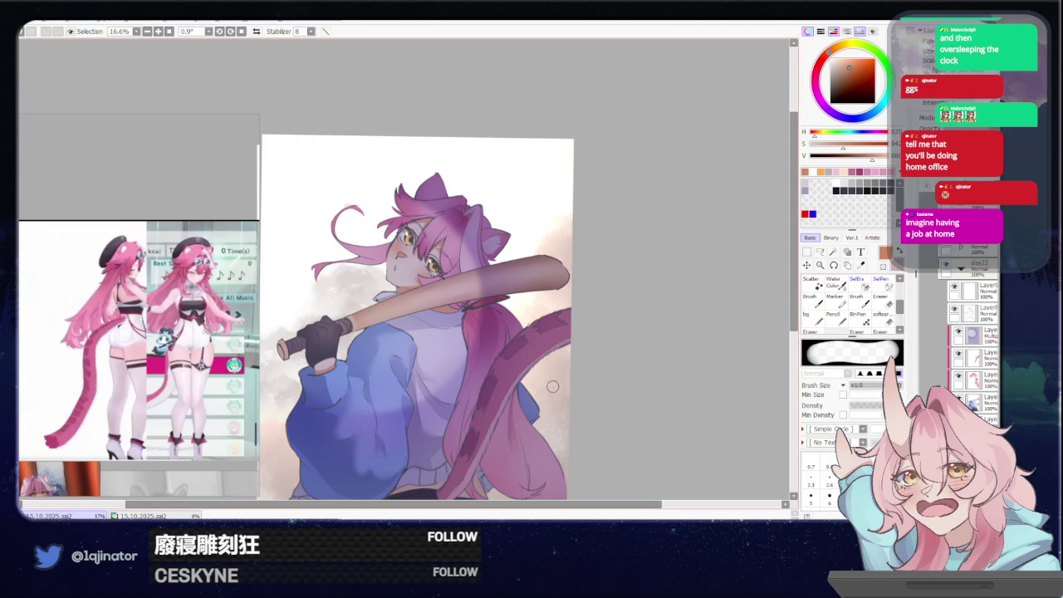
Drag the background layer's hue far left in Hue/Saturation for a cool blue-grey cloud.
key(ctrl+u)
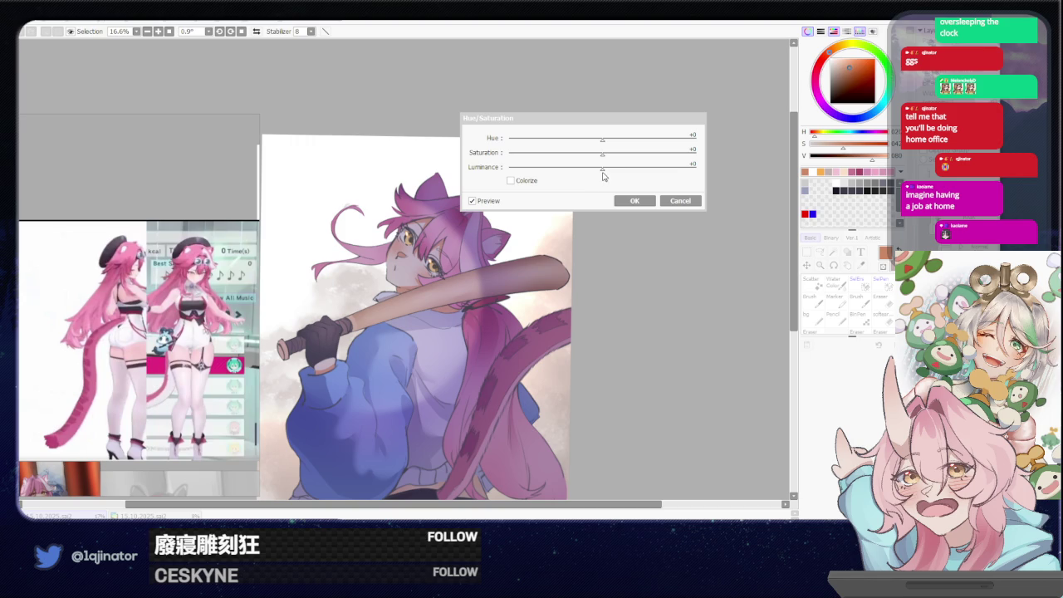
drag(604, 143, 507, 149)
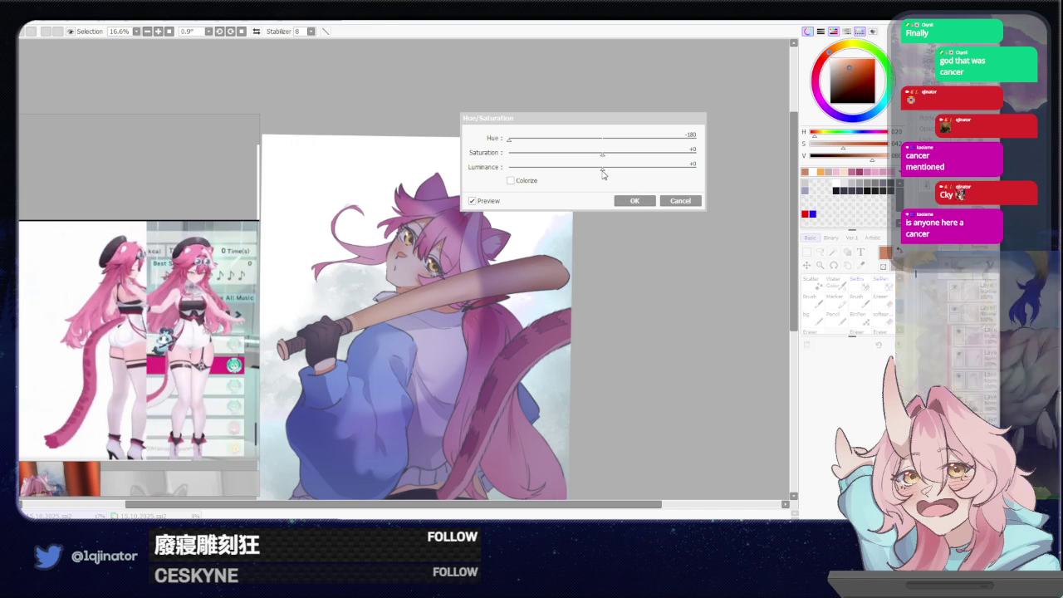
click(637, 202)
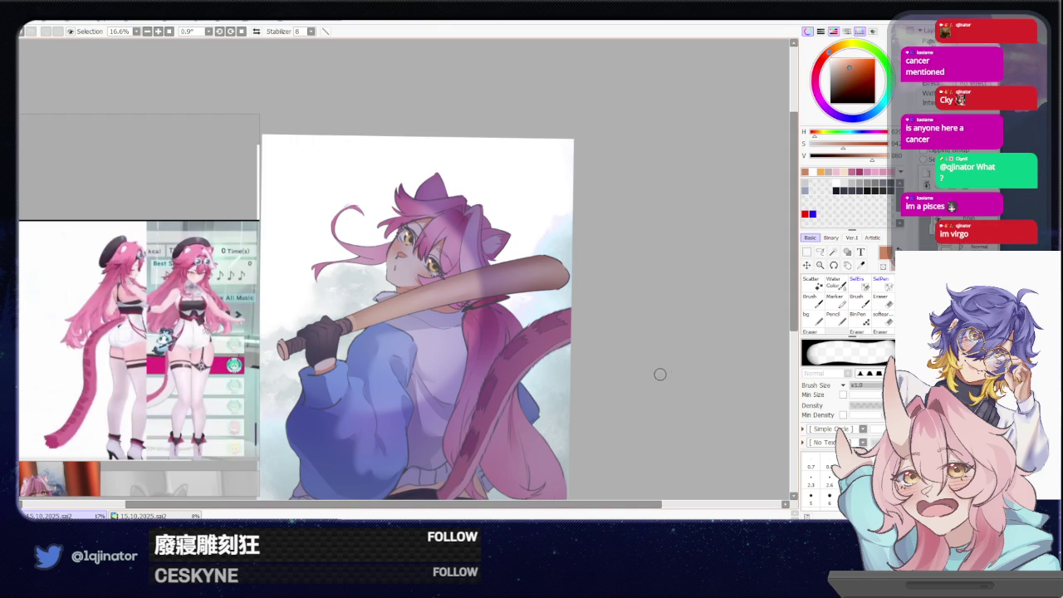
Toggle the cloud background to compare, then brighten the artwork with luminance +24.
key(ctrl+z)
key(ctrl+y)
mouse_move(614, 422)
mouse_down()
mouse_move(629, 384)
mouse_move(622, 405)
mouse_up()
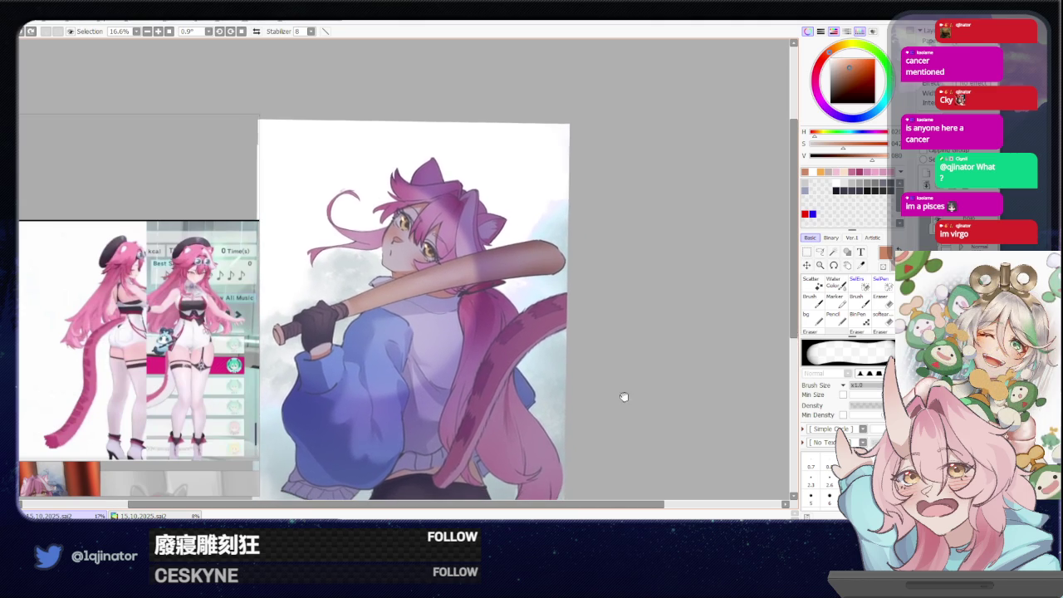
scroll(625, 398, down, 1)
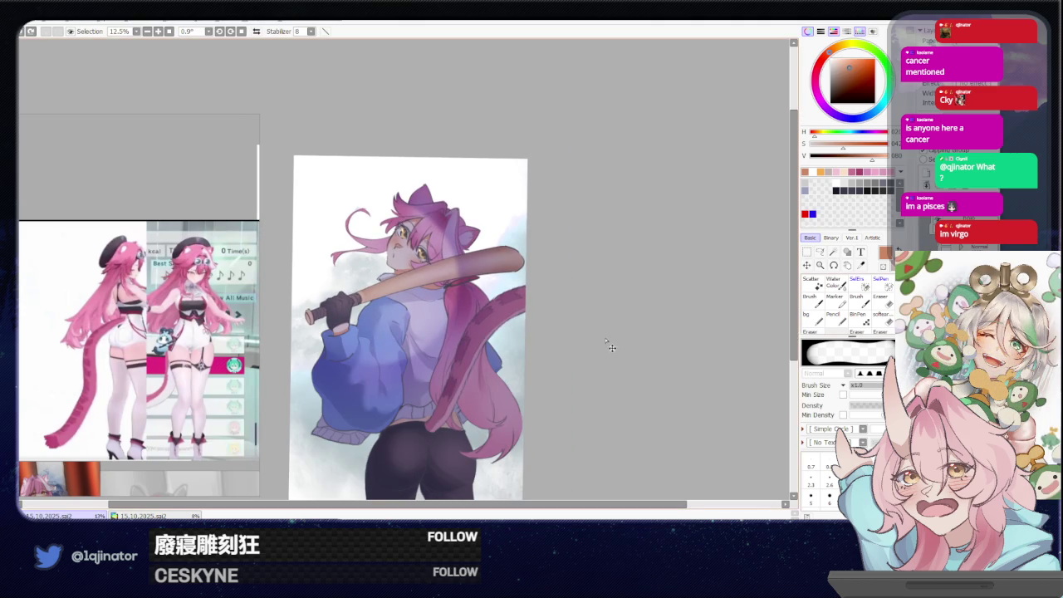
key(ctrl+u)
drag(602, 167, 626, 176)
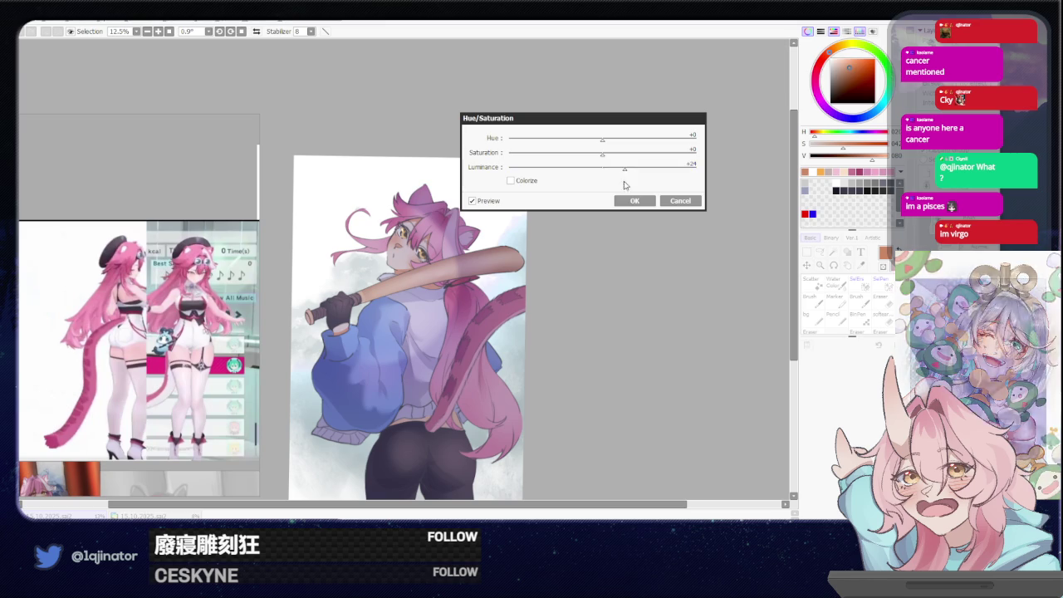
click(633, 200)
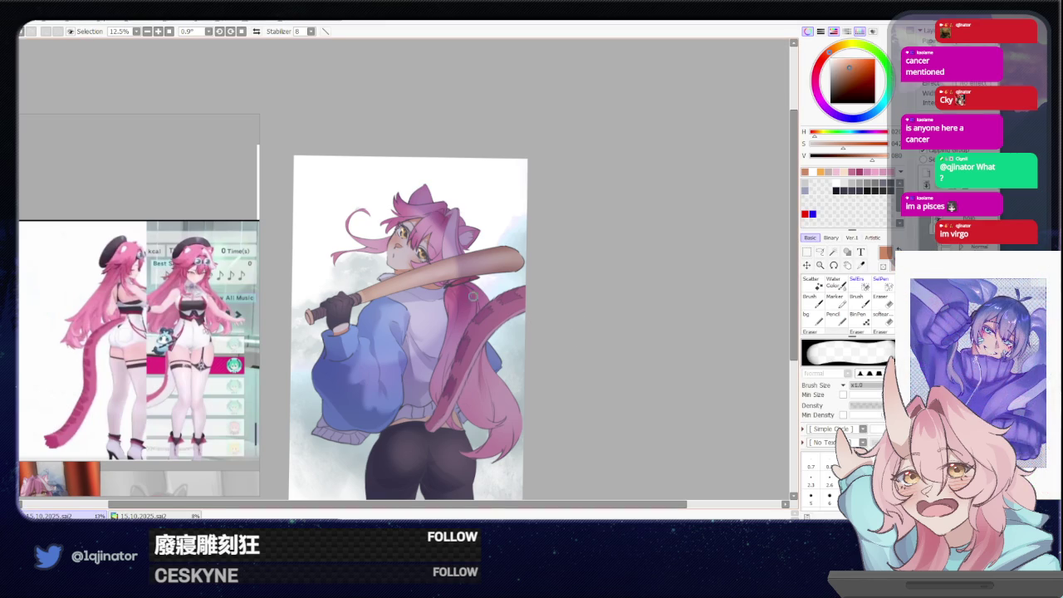
Enlarge the brush and softly erase a light patch on the figure near the bat.
drag(472, 295, 378, 281)
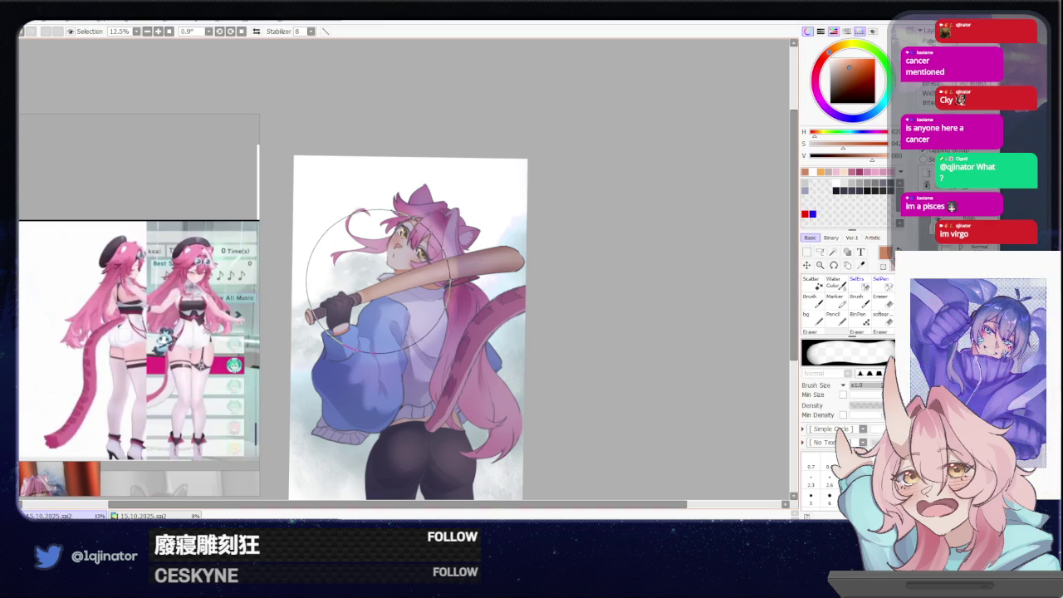
drag(565, 256, 545, 275)
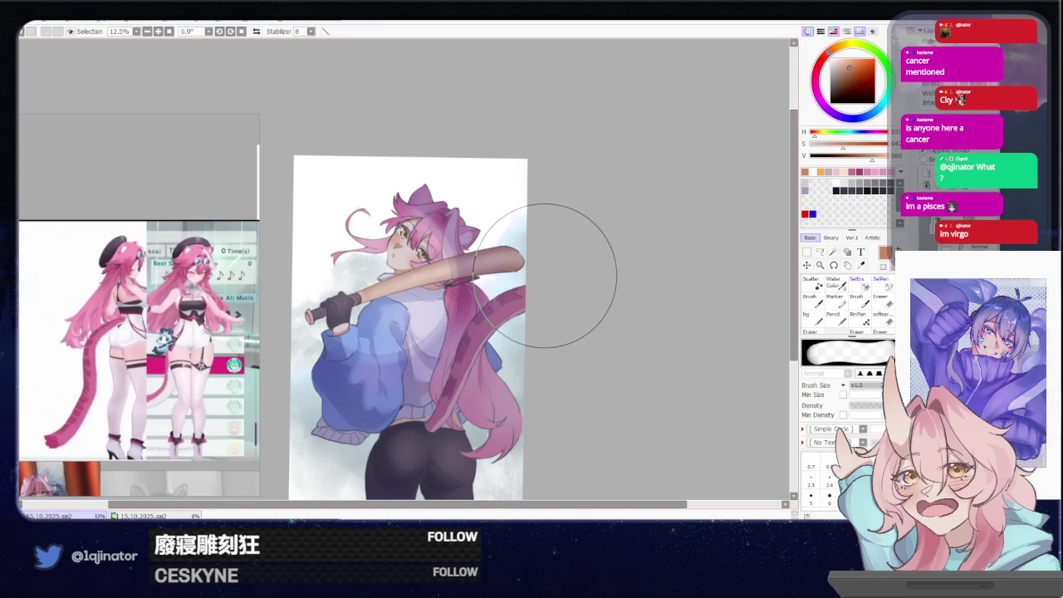
key(ctrl+z)
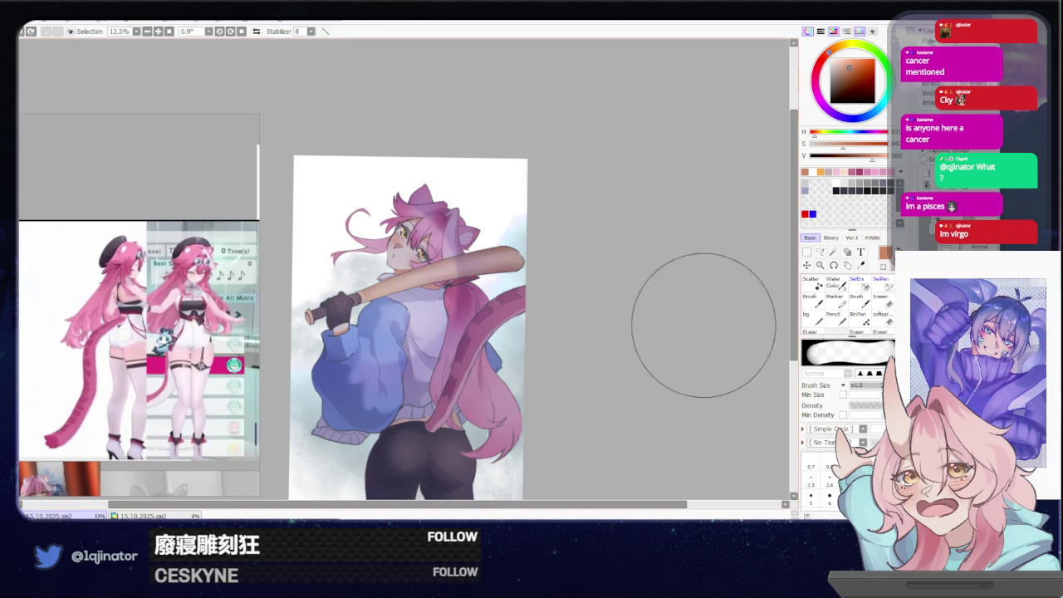
click(882, 318)
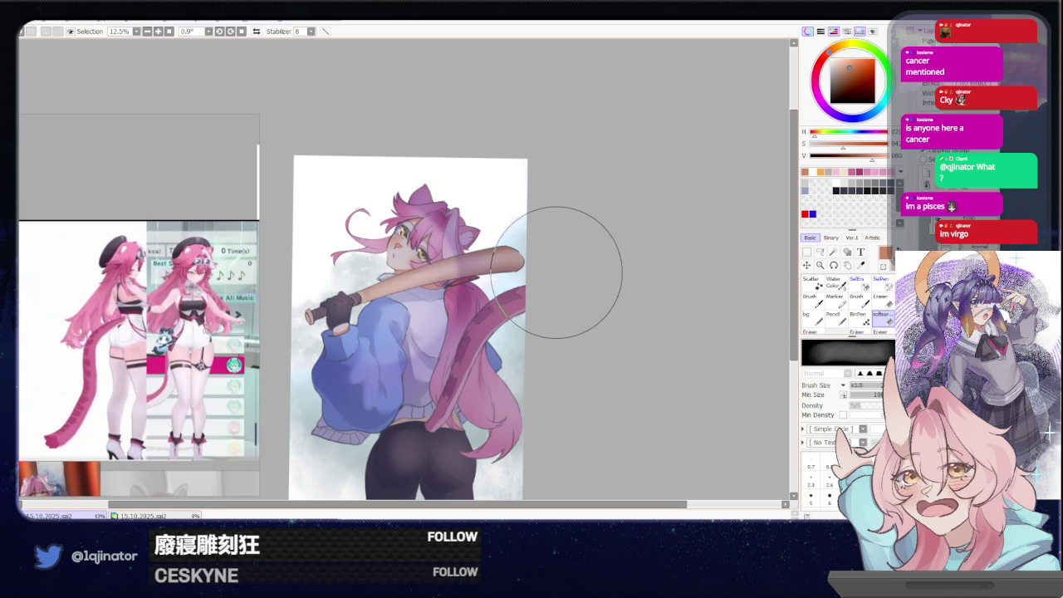
key(e)
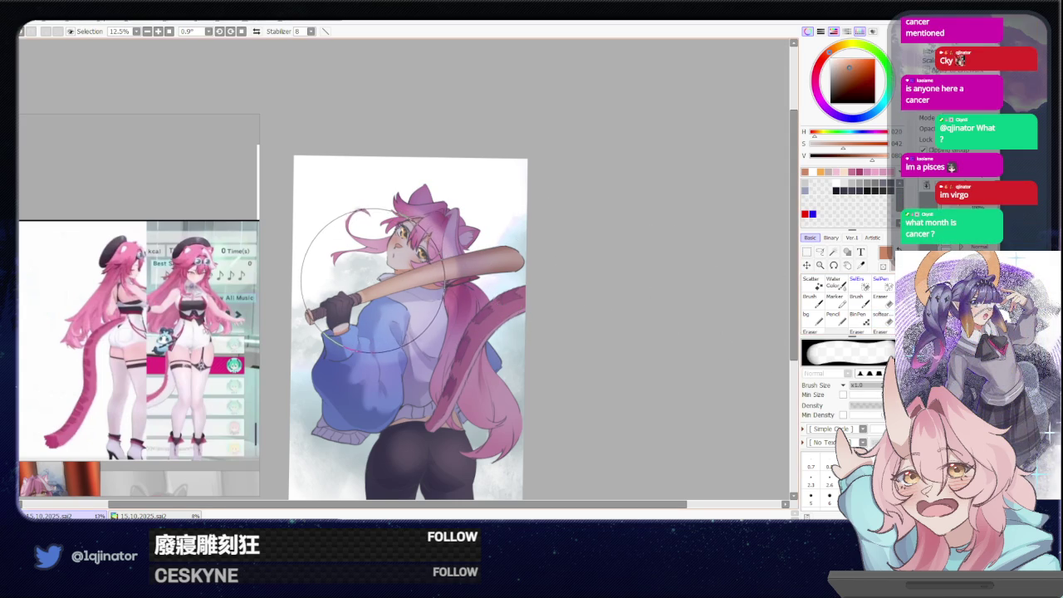
click(374, 282)
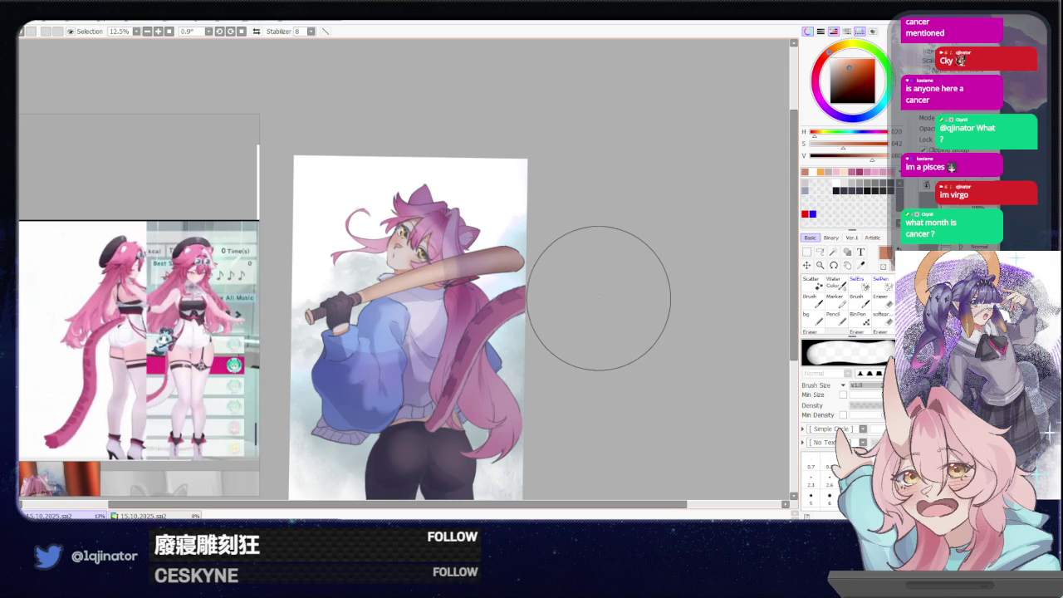
key(b)
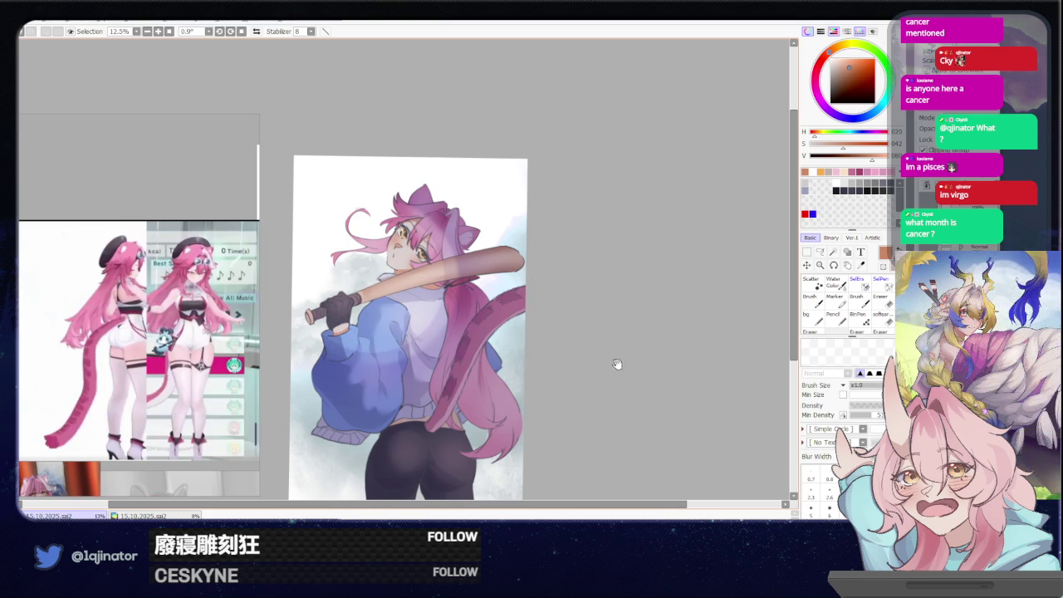
Blend the bat, hair by the ear, tail edges and lower sleeve with the softer blending brush.
drag(617, 363, 585, 353)
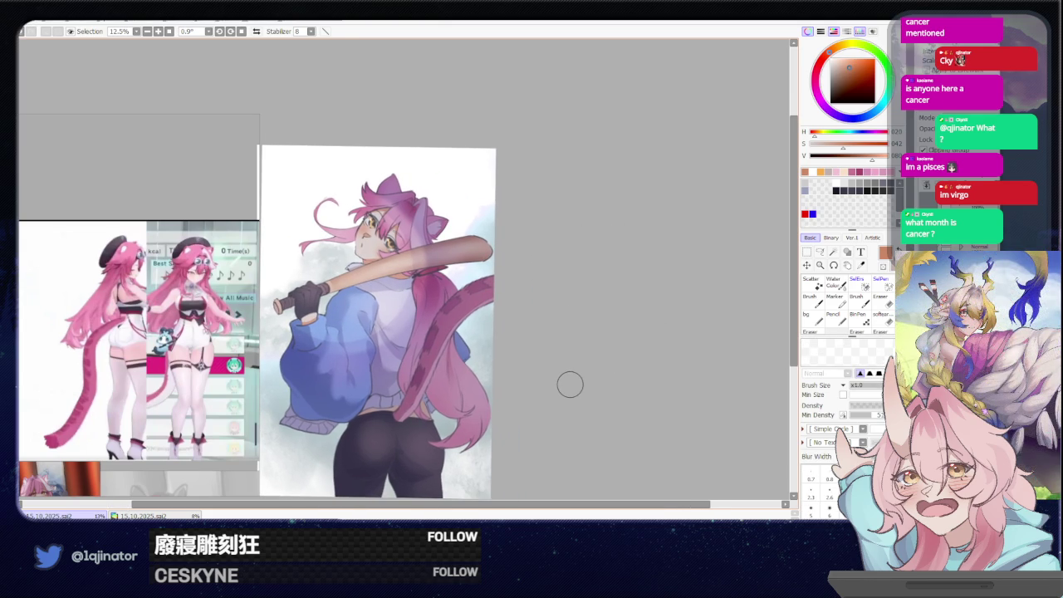
click(880, 317)
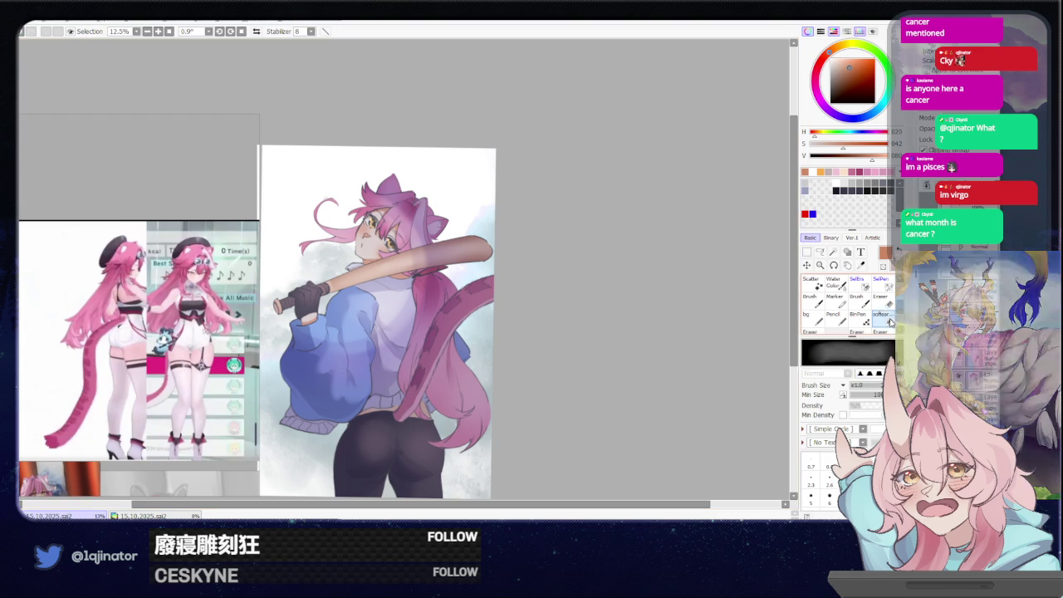
drag(457, 195, 431, 249)
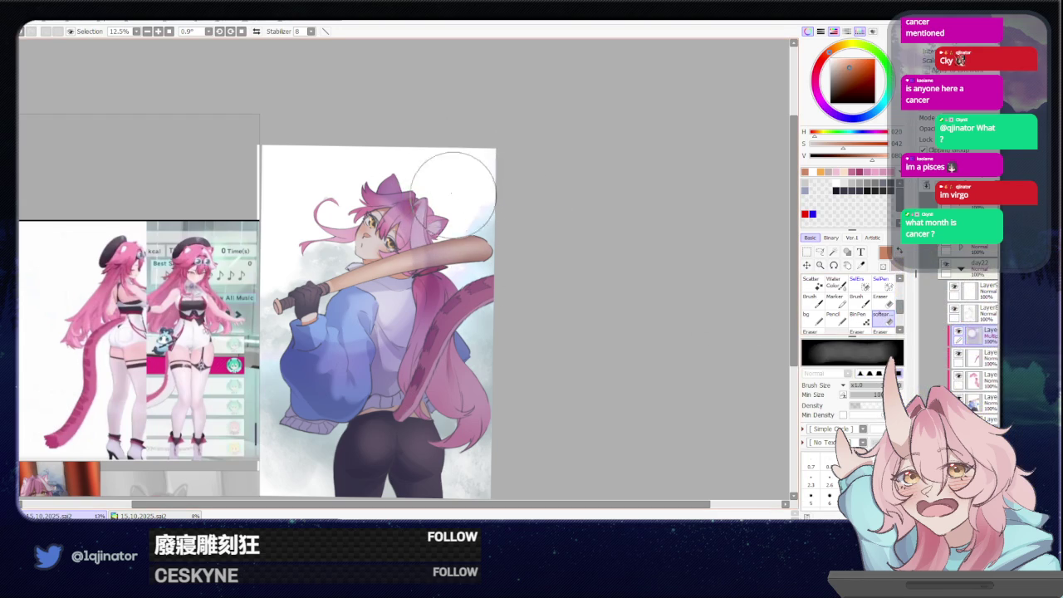
mouse_move(498, 296)
mouse_down()
mouse_move(509, 344)
mouse_move(487, 308)
mouse_move(488, 382)
mouse_up()
scroll(497, 384, down, 2)
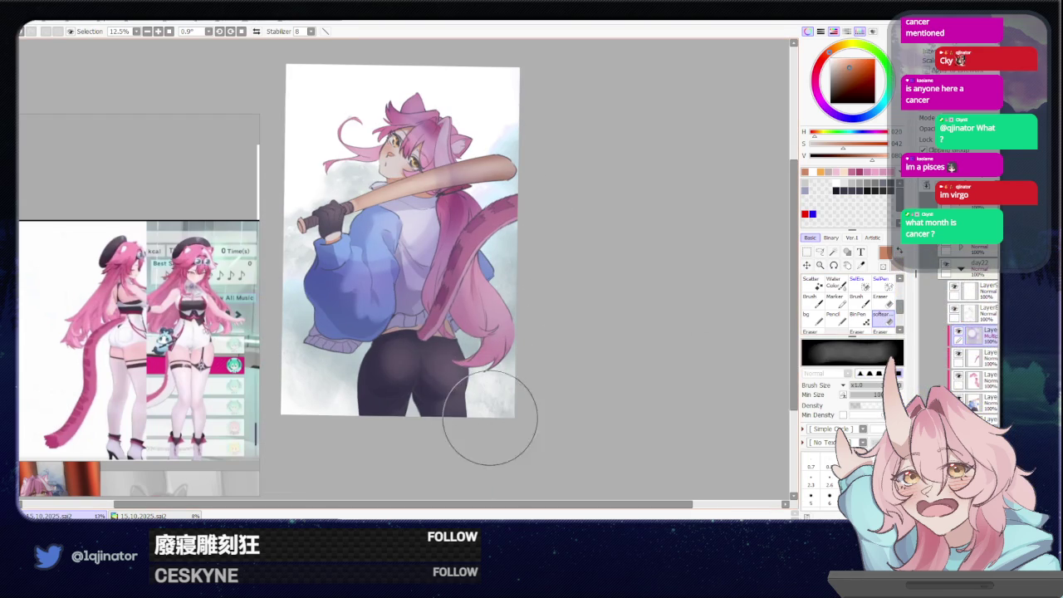
mouse_move(338, 386)
mouse_down()
mouse_move(296, 321)
mouse_move(303, 328)
mouse_up()
scroll(415, 348, up, 1)
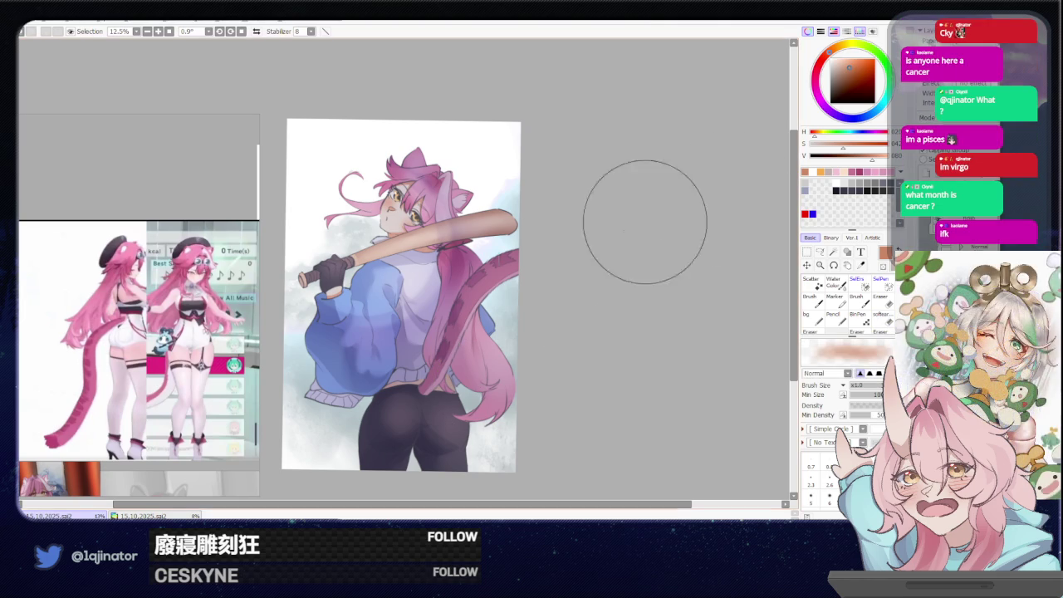
alt+click(411, 272)
drag(412, 272, 411, 294)
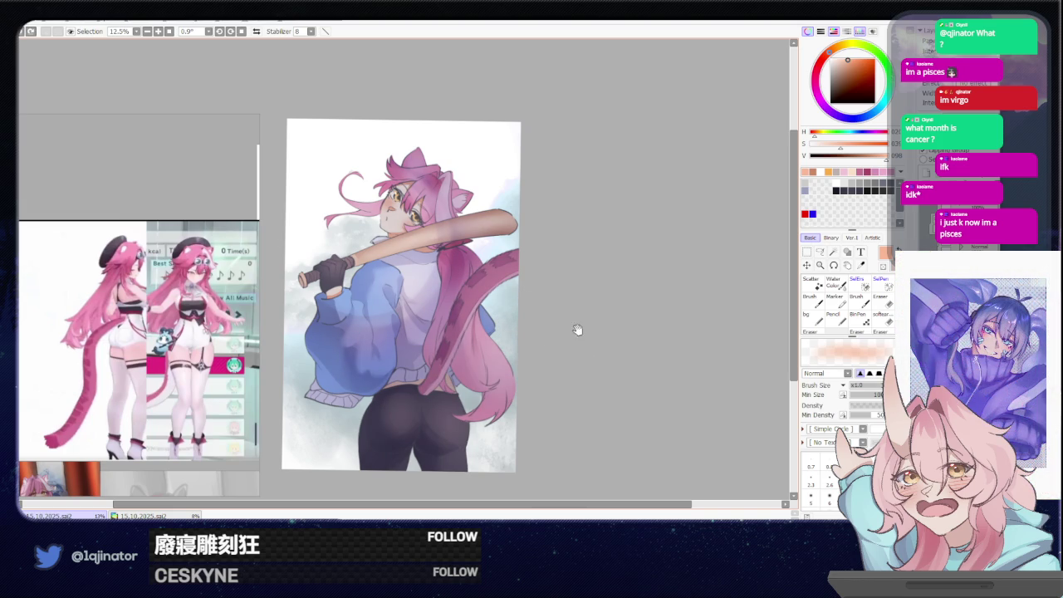
drag(577, 320, 587, 360)
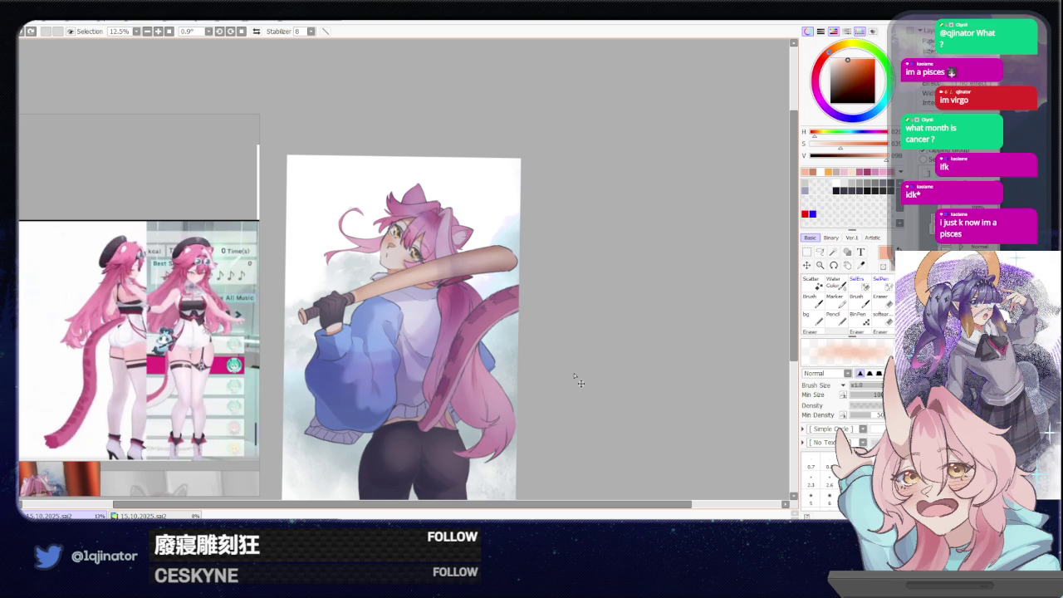
key(b)
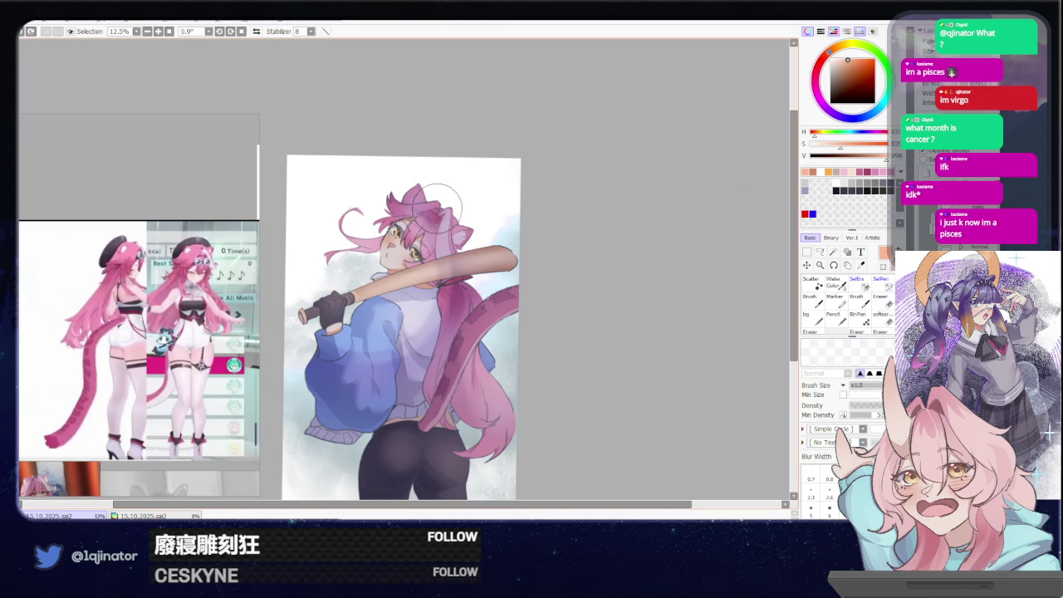
scroll(504, 421, down, 1)
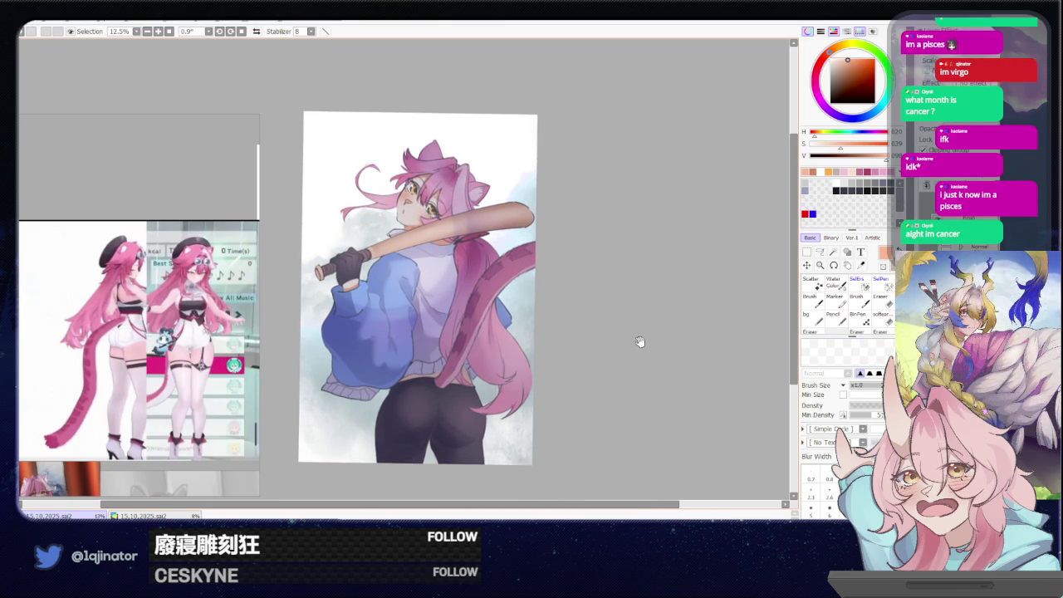
drag(638, 341, 631, 370)
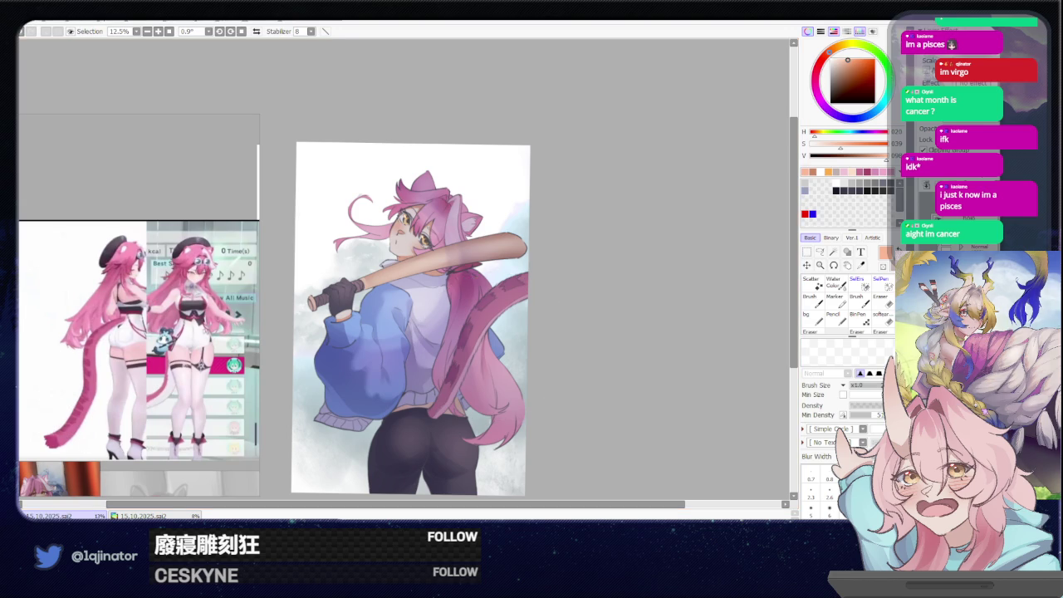
drag(629, 367, 611, 363)
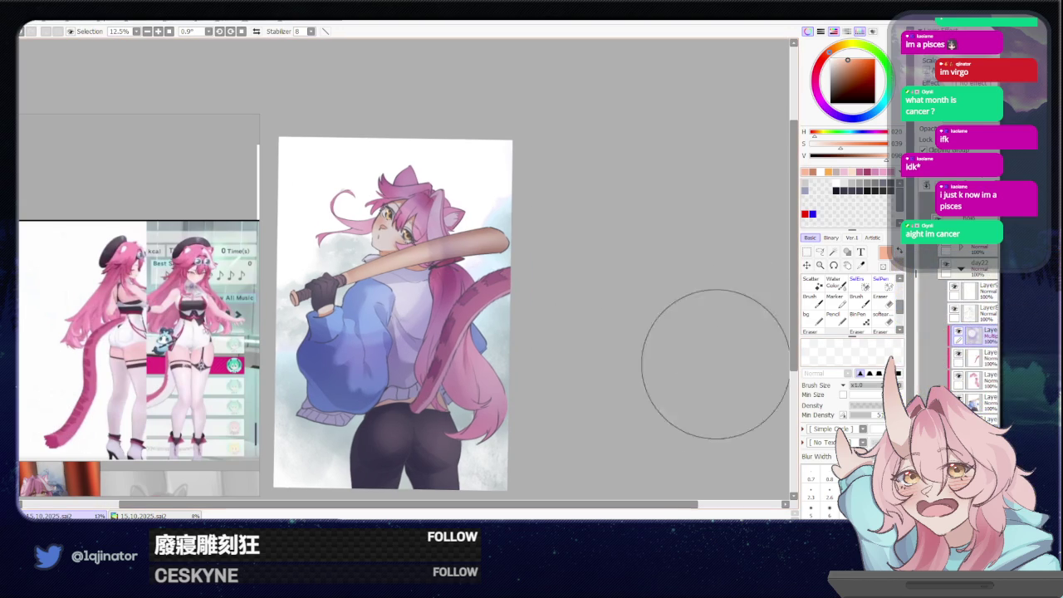
mouse_move(639, 381)
mouse_down()
mouse_move(651, 376)
mouse_move(644, 385)
mouse_up()
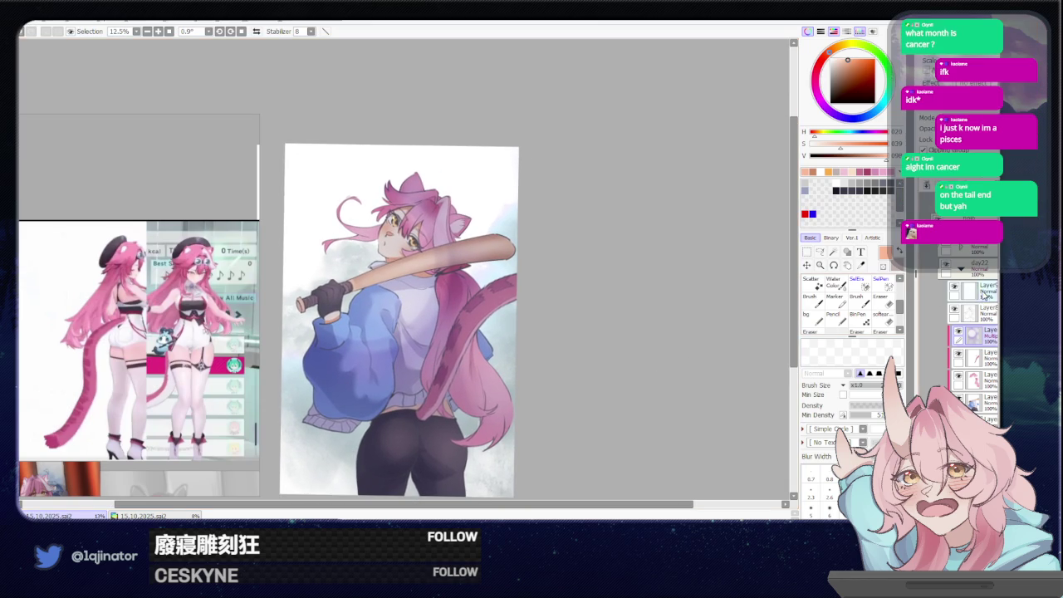
click(971, 290)
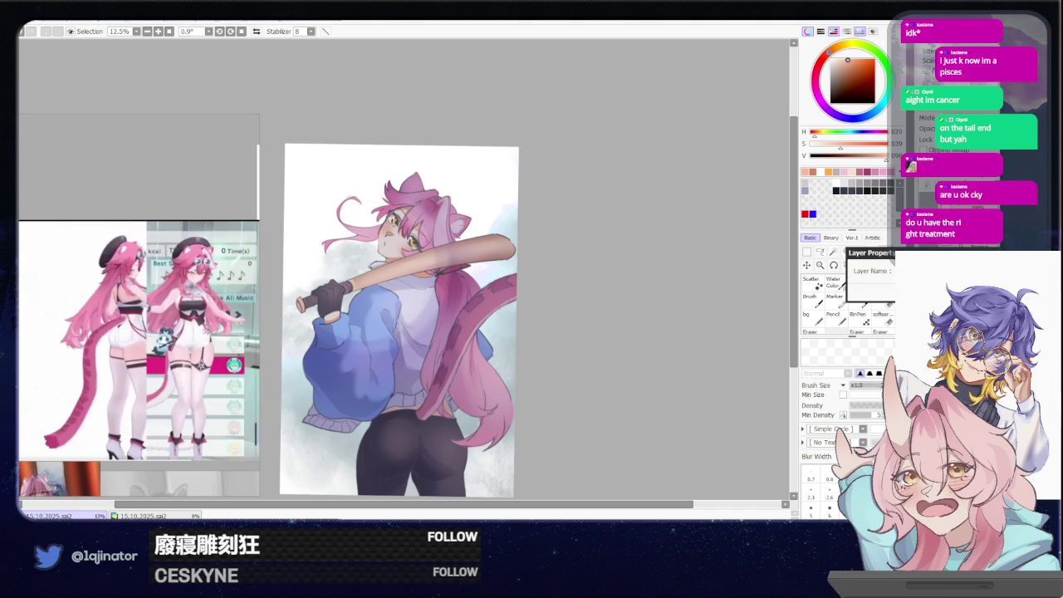
key(Escape)
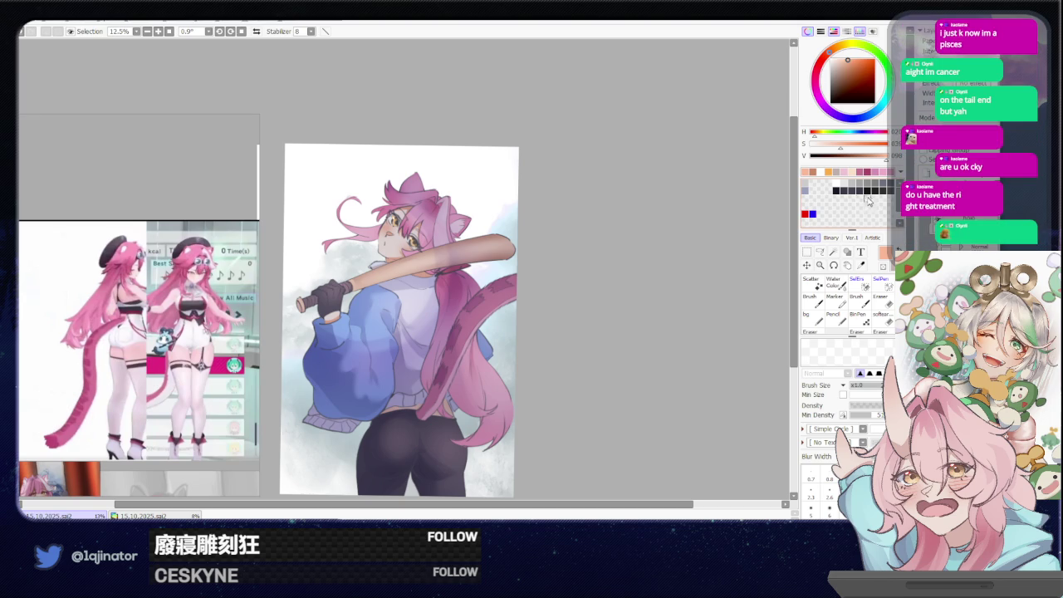
Pick a dark blue-grey and paint swoosh speed lines across the legs and tail.
click(839, 72)
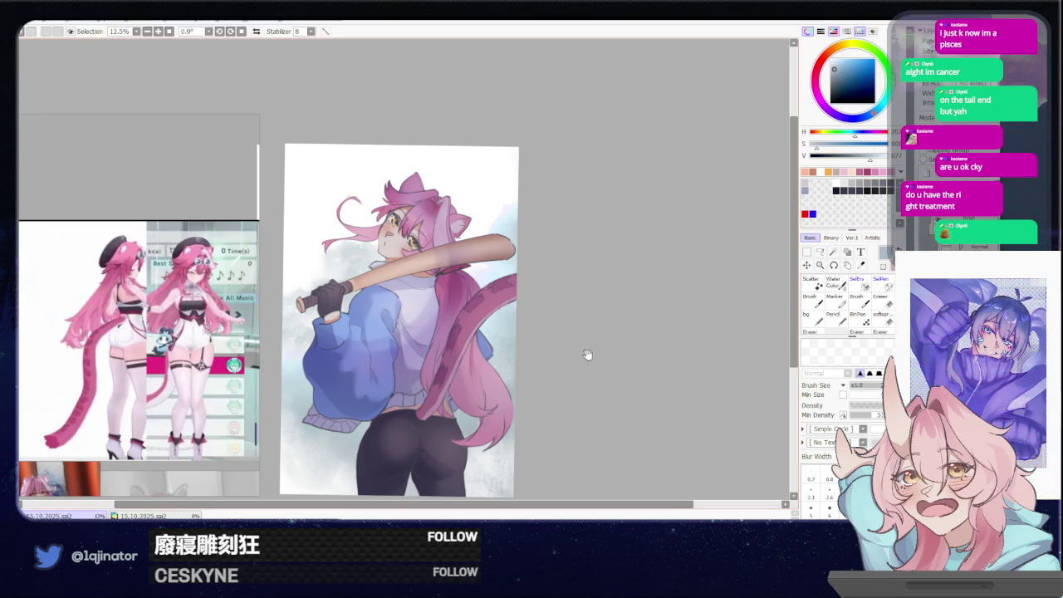
drag(585, 355, 599, 291)
drag(527, 343, 544, 308)
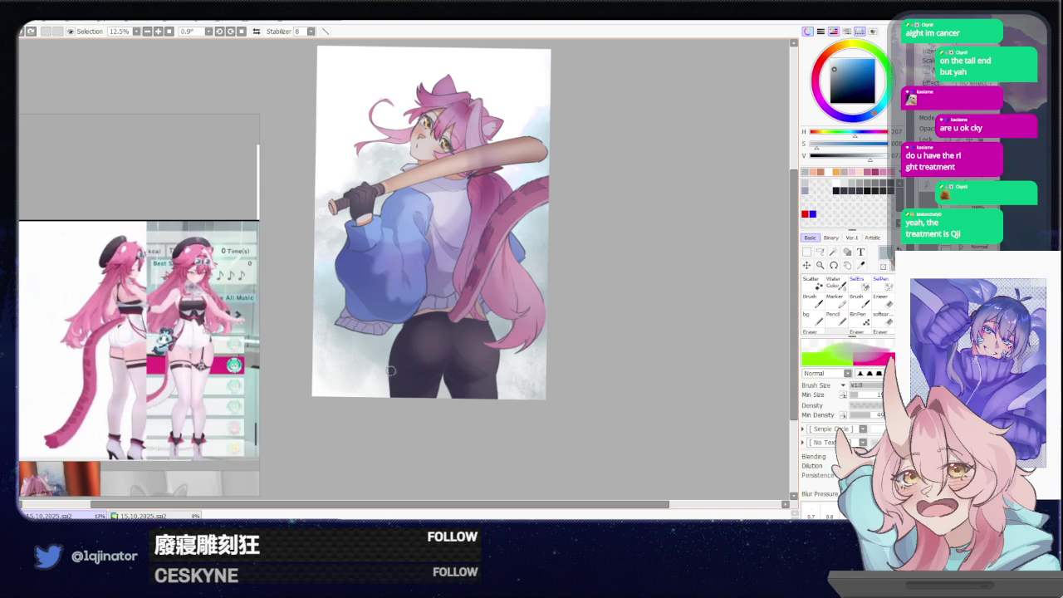
drag(320, 386, 519, 295)
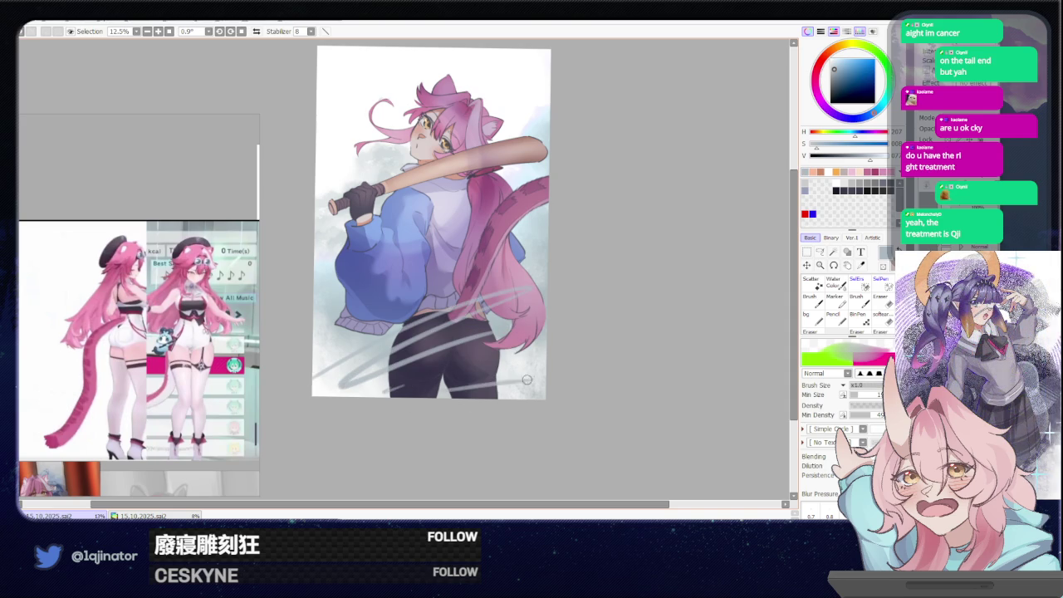
Rotate the swoosh strokes counterclockwise and shift them up-right with free transform, then commit.
key(ctrl+t)
drag(598, 355, 614, 314)
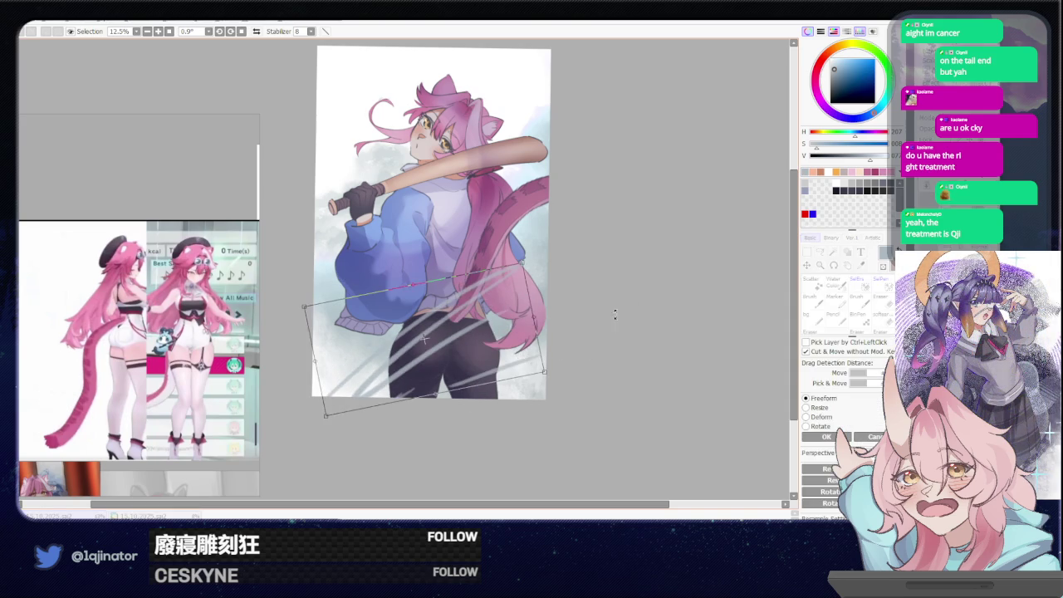
mouse_move(536, 309)
mouse_down()
mouse_move(492, 342)
mouse_move(495, 398)
mouse_move(582, 265)
mouse_up()
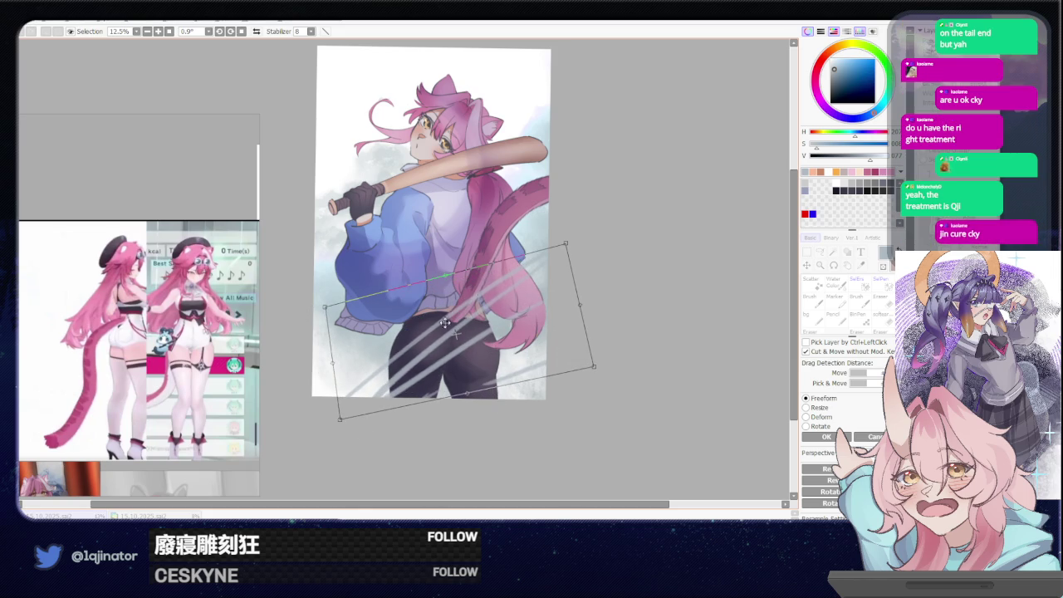
key(Return)
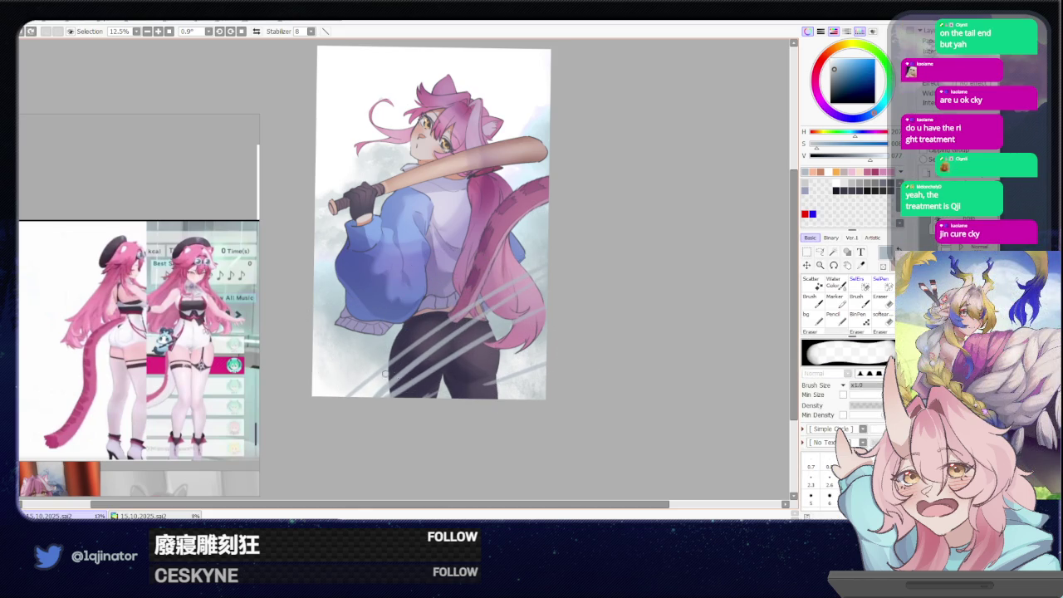
key(ctrl+z)
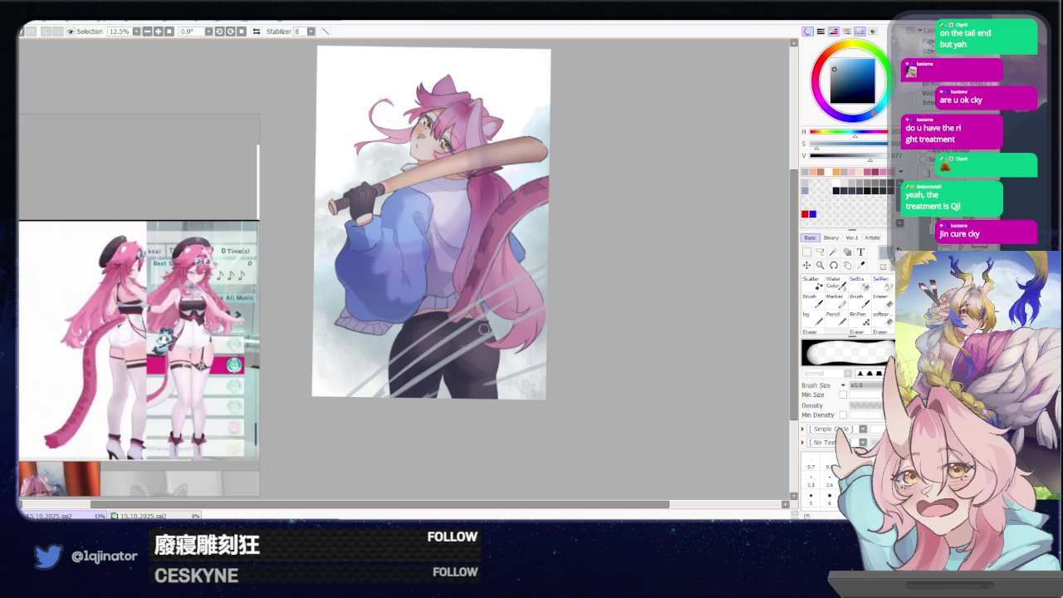
key(ctrl+z)
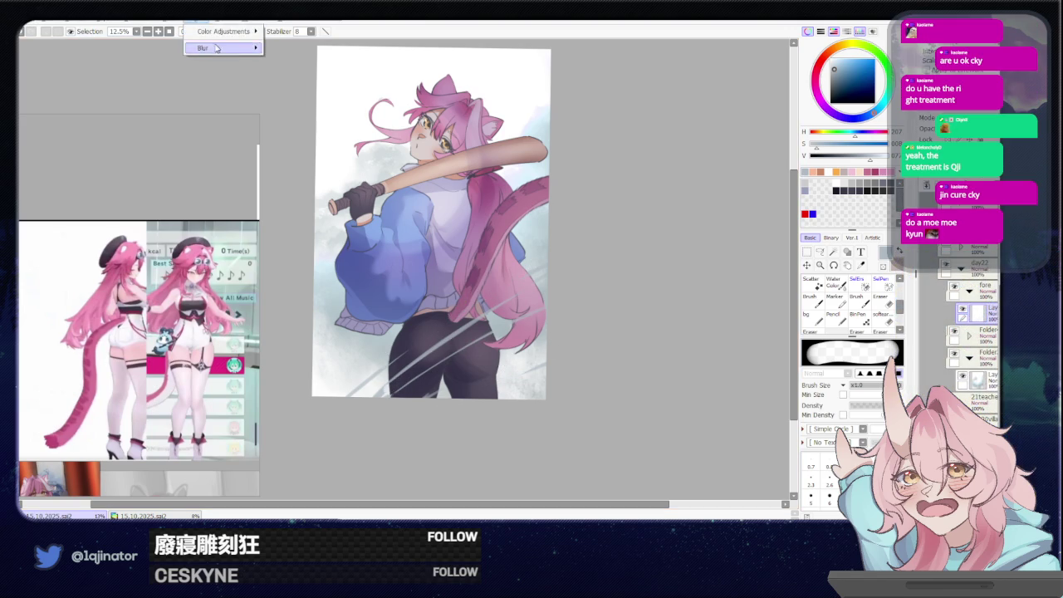
Soften the white speed streaks with a radius-30 Gaussian blur and shrink the brush.
click(280, 47)
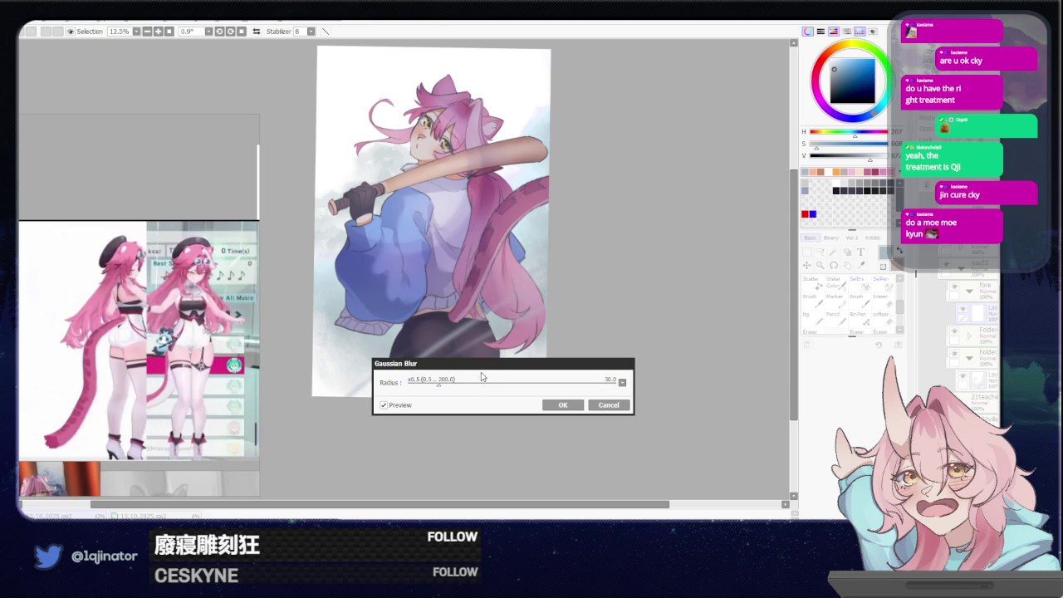
click(562, 404)
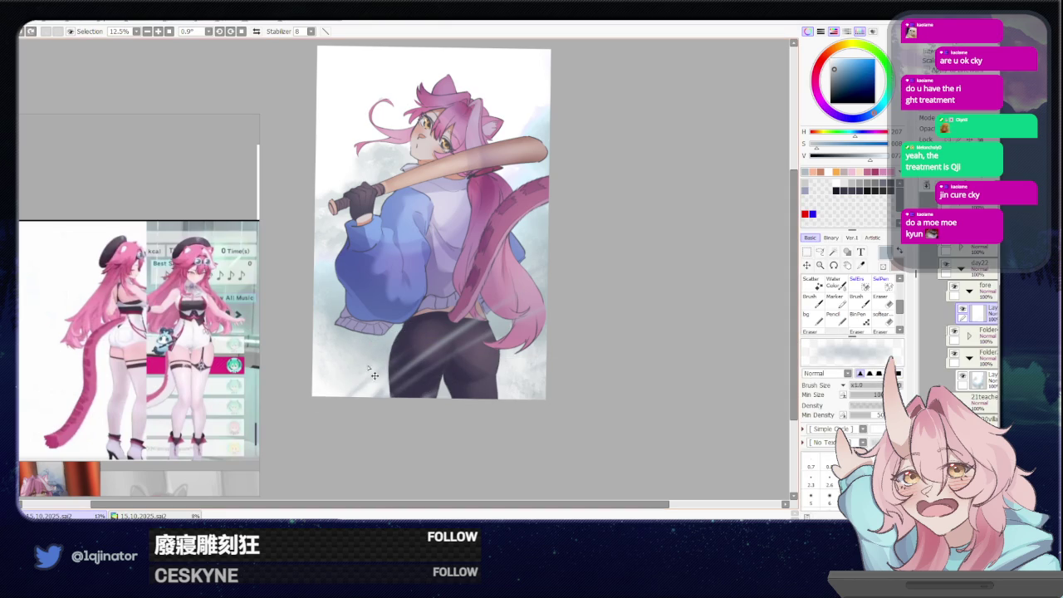
key([)
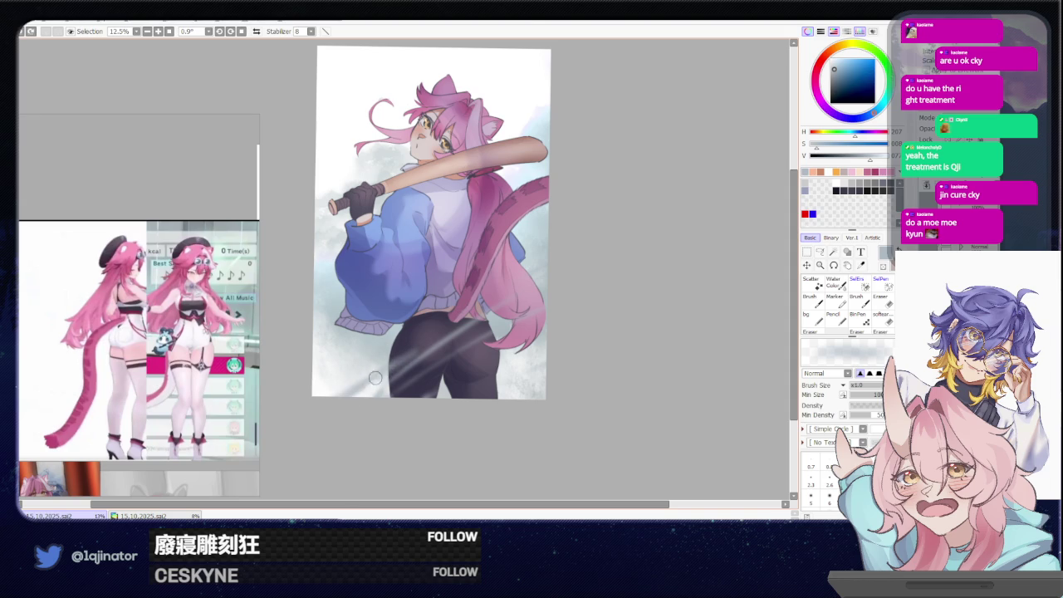
Compare the light-streak versions with undo and redo, keeping the brighter streaks.
drag(595, 318, 595, 332)
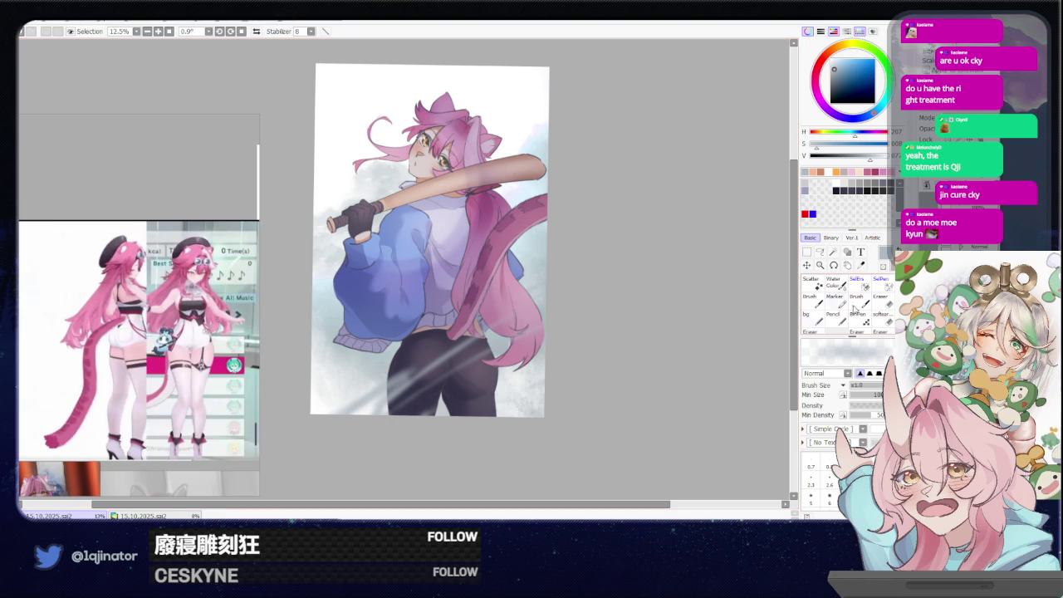
drag(621, 374, 619, 378)
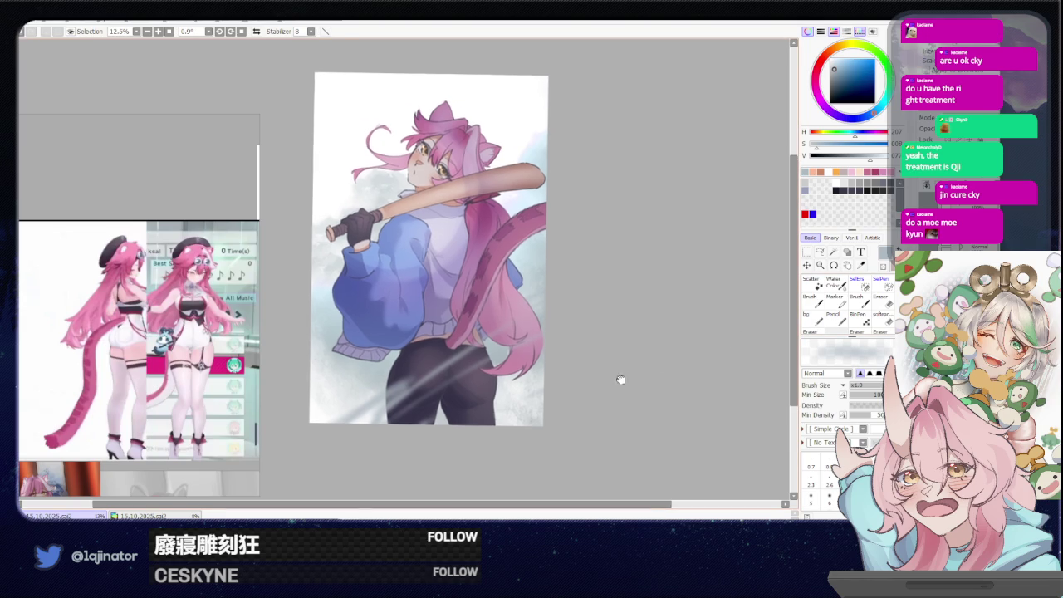
key(ctrl+z)
key(ctrl+y)
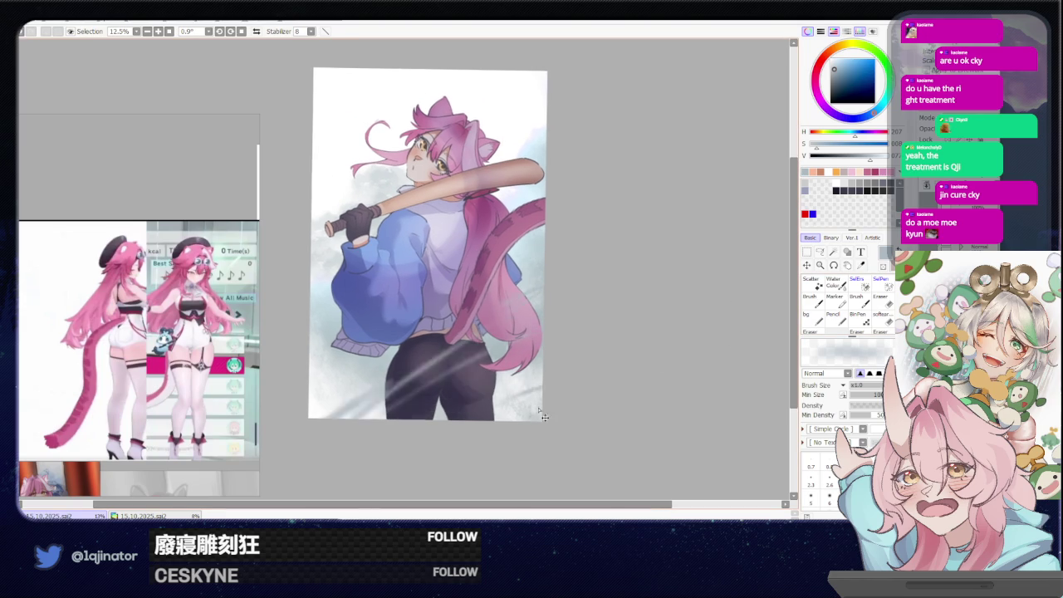
key(ctrl+z)
key(ctrl+z)
key(ctrl+y)
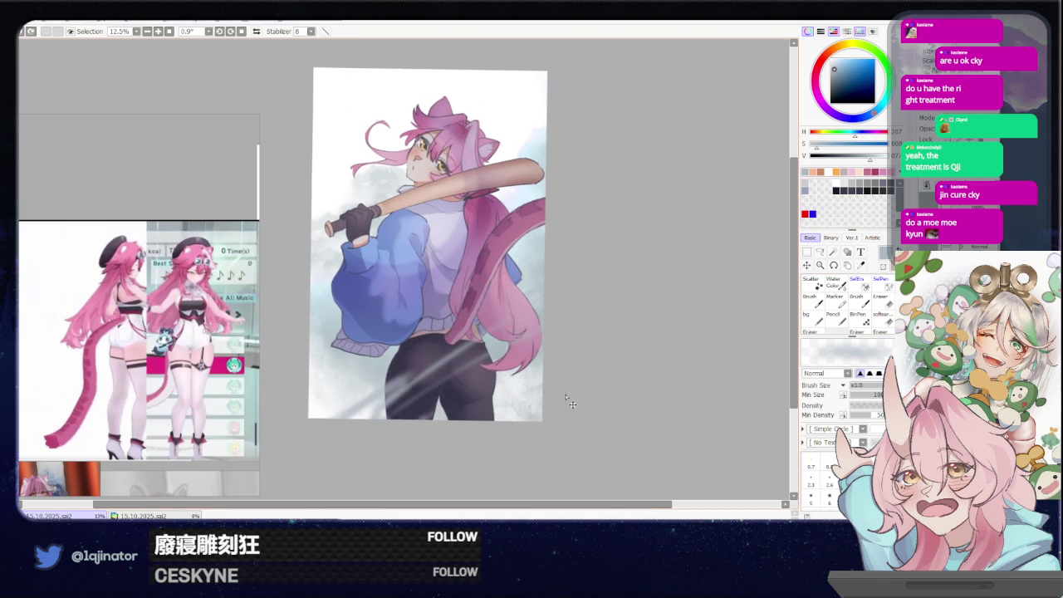
Mirror the canvas horizontally to check the composition, then restore the normal orientation.
key(h)
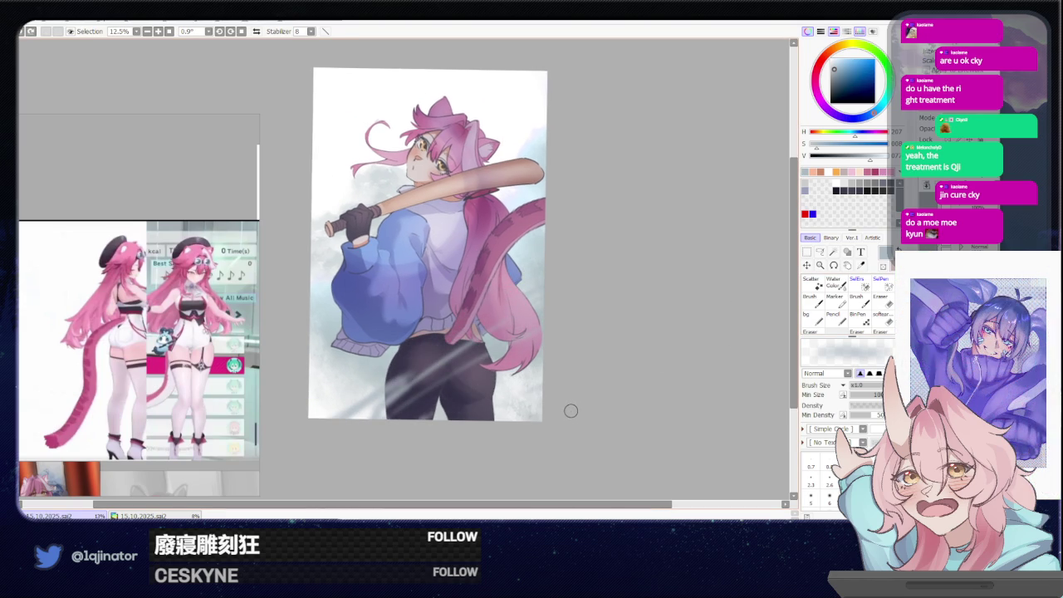
key(h)
key(h)
key(h)
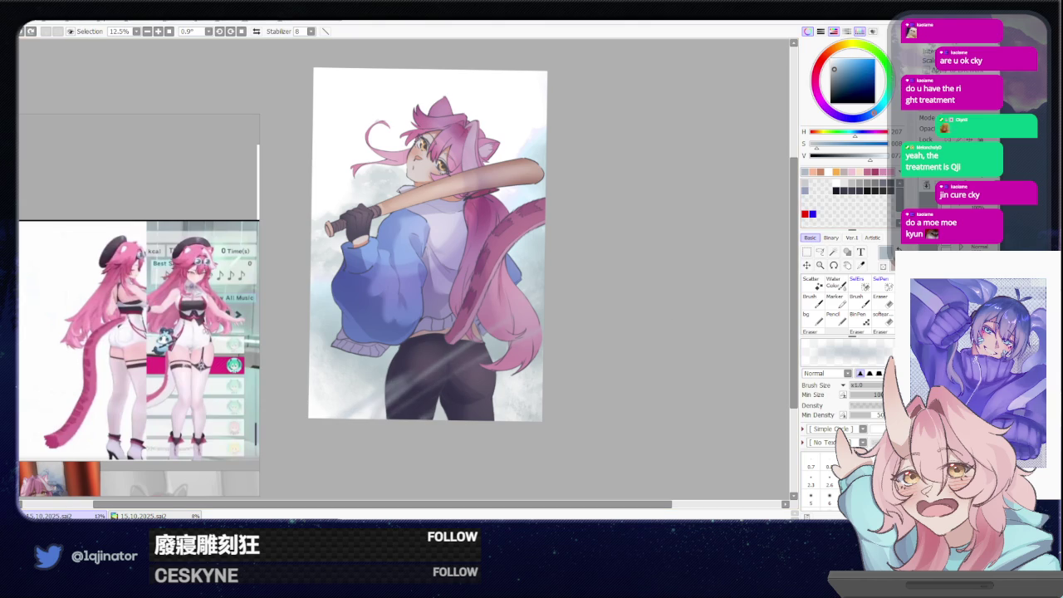
key(h)
key(h)
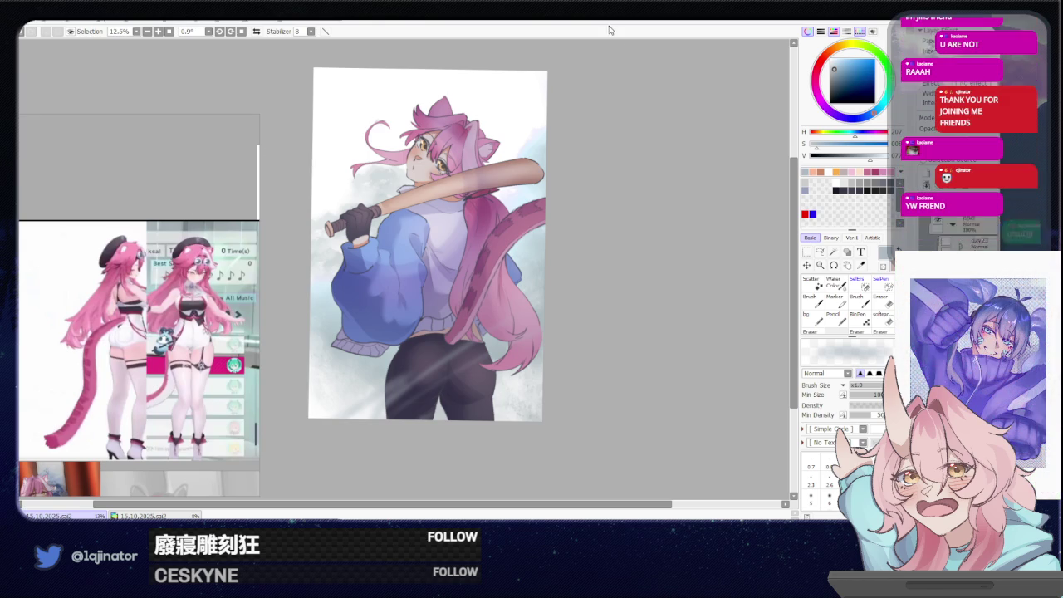
Save the cat girl canvas with Ctrl+S.
key(ctrl+s)
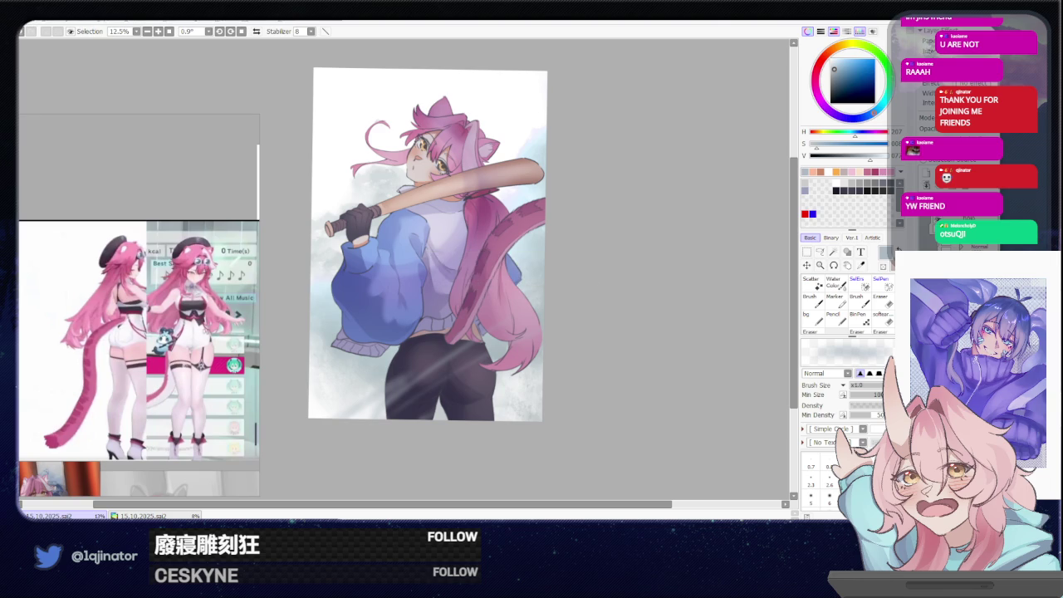